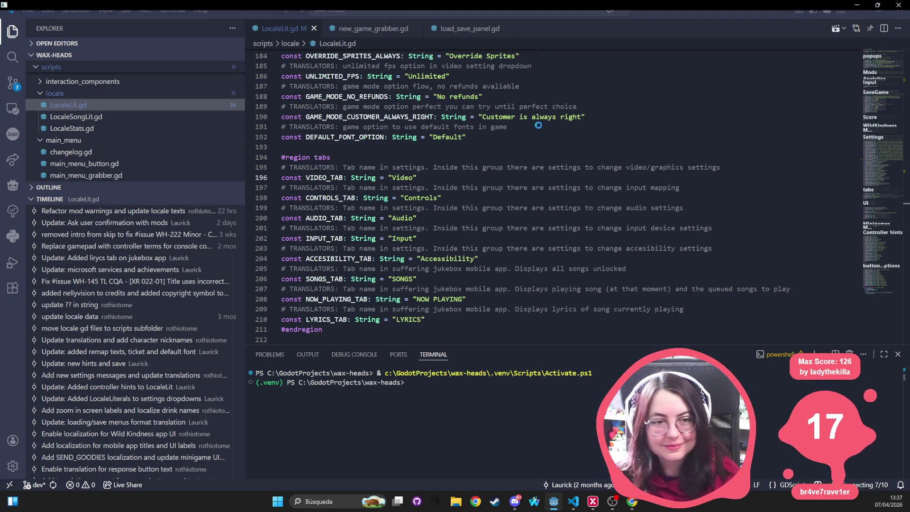
Step: Leave the running game and return to the Godot editor showing mod_main.gd
{"action": "key", "text": "alt+Tab"}
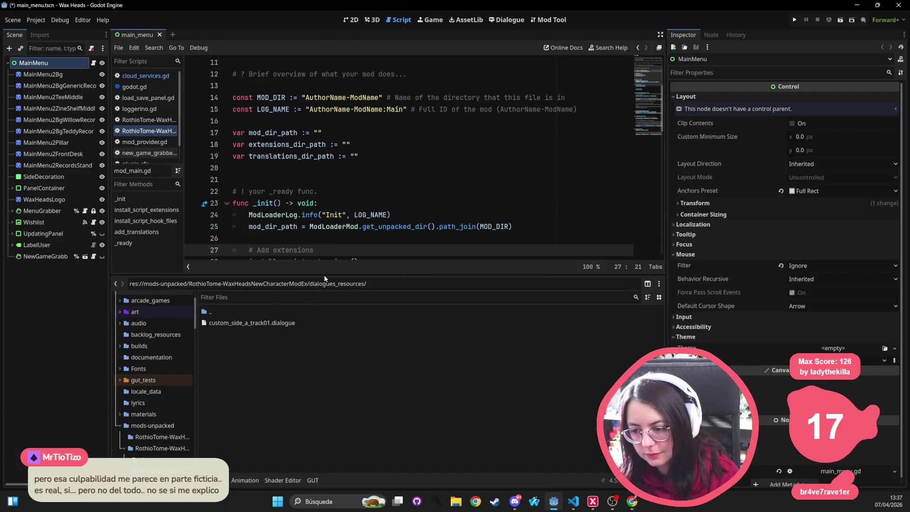
Step: Enlarge the script area and show the contents of the addons folder
{"action": "left_click_drag", "start_coordinate": [326, 275], "coordinate": [327, 333]}
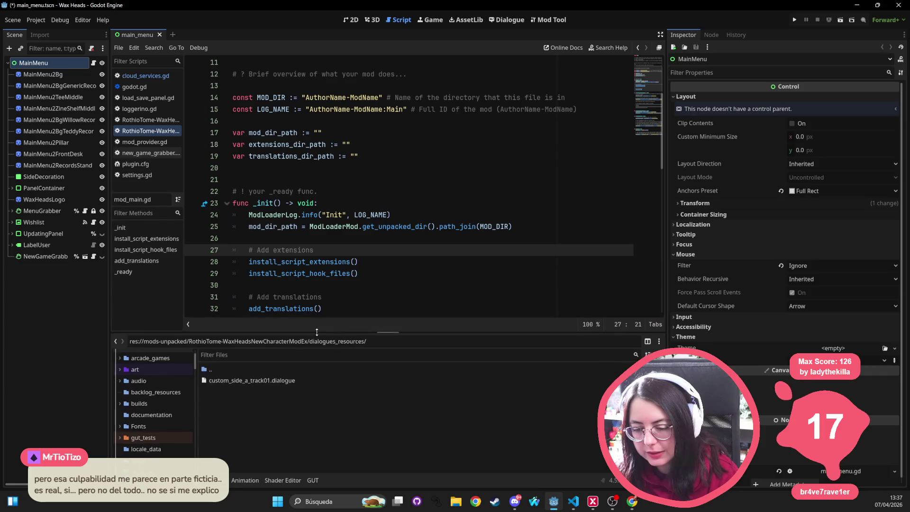
{"action": "left_click", "coordinate": [141, 378]}
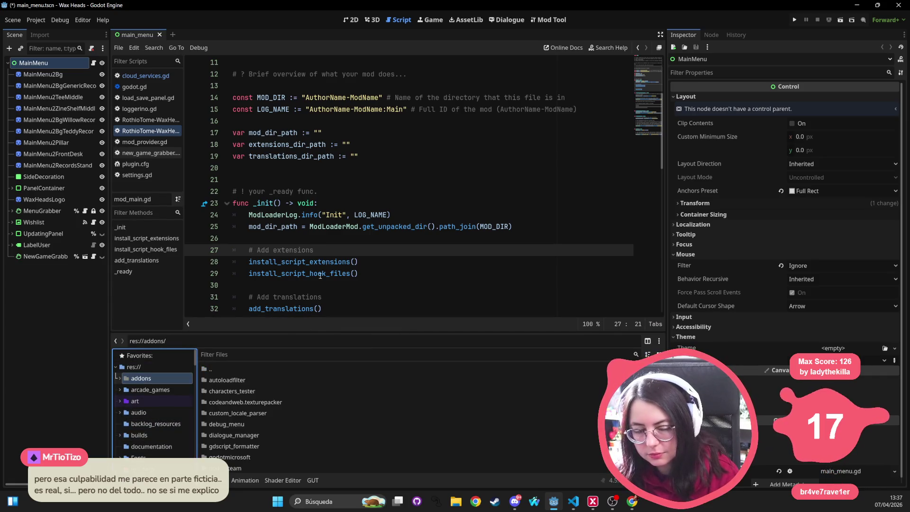
{"action": "left_click", "coordinate": [325, 216]}
Step: Switch to the main_menu scene's 2D view and select all its menu elements
{"action": "left_click", "coordinate": [351, 20]}
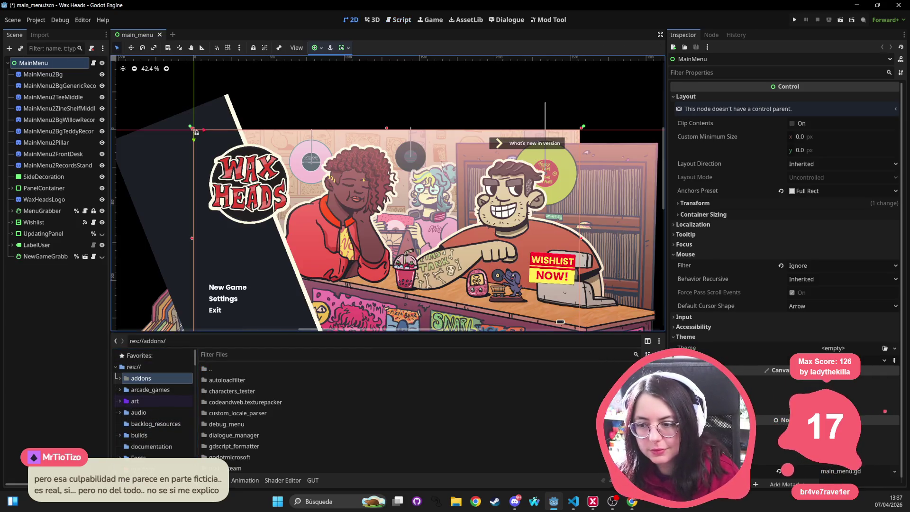
{"action": "scroll", "coordinate": [369, 141], "scroll_direction": "down", "scroll_amount": 3}
{"action": "scroll", "coordinate": [313, 178], "scroll_direction": "up", "scroll_amount": 2}
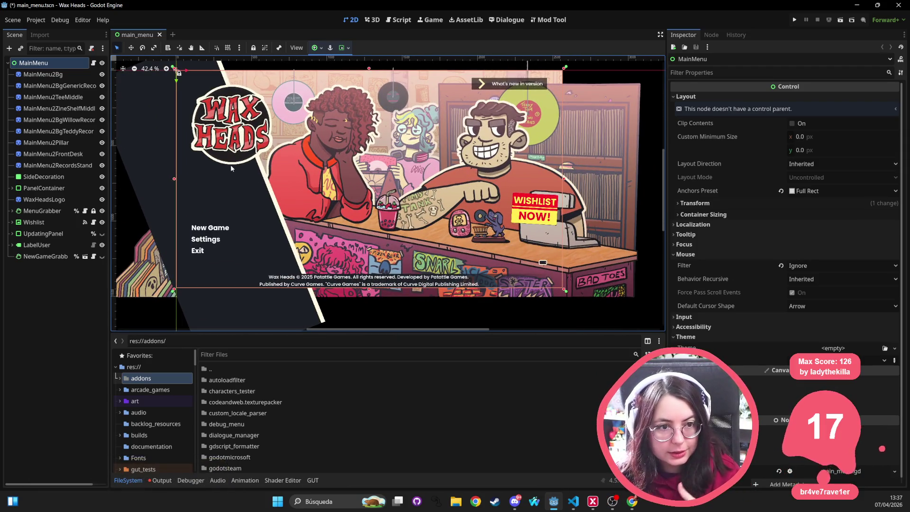
{"action": "scroll", "coordinate": [273, 161], "scroll_direction": "right", "scroll_amount": 3}
{"action": "scroll", "coordinate": [266, 166], "scroll_direction": "up", "scroll_amount": 2}
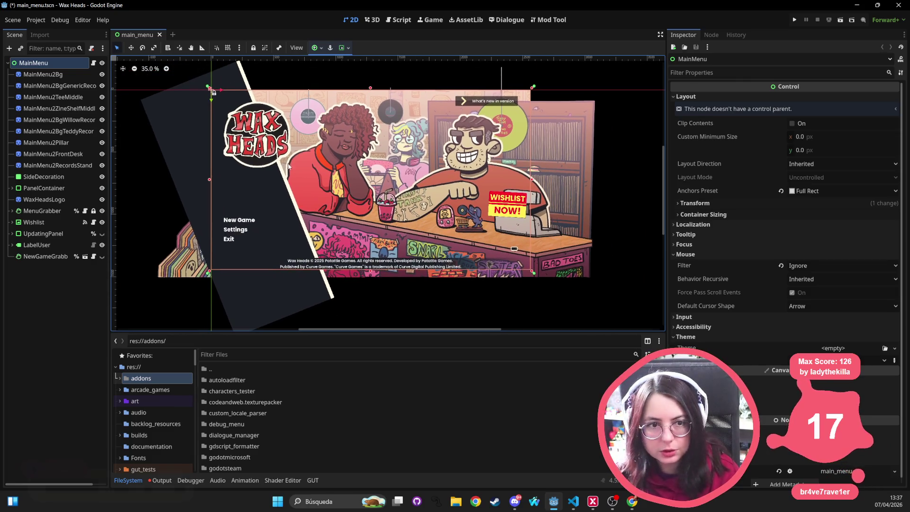
{"action": "scroll", "coordinate": [254, 169], "scroll_direction": "down", "scroll_amount": 1}
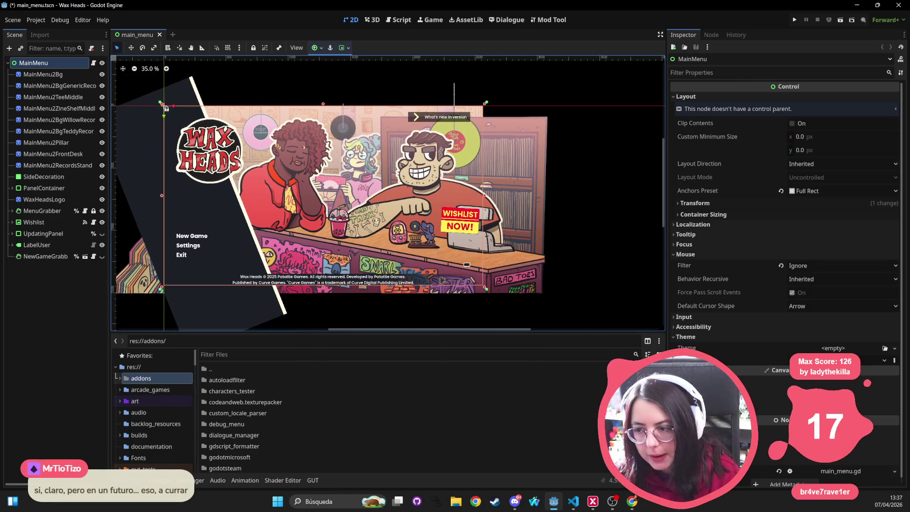
{"action": "left_click_drag", "start_coordinate": [542, 108], "coordinate": [112, 315]}
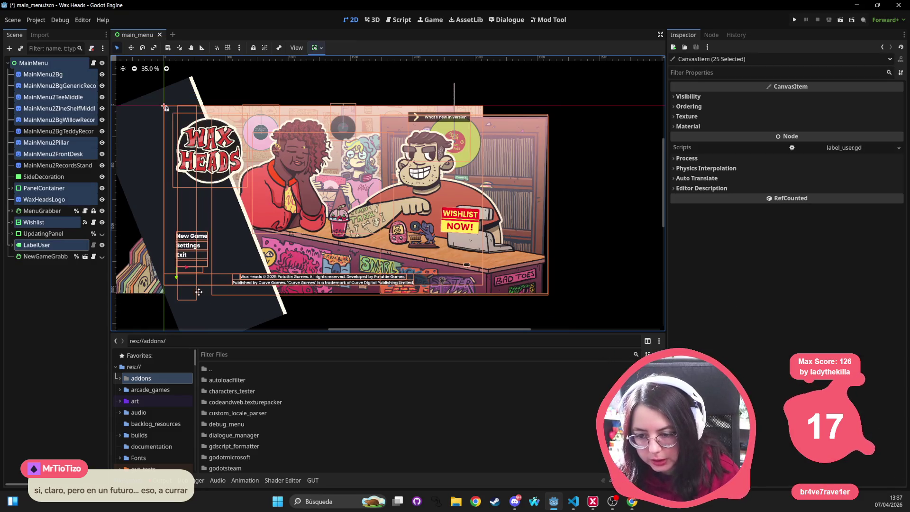
{"action": "scroll", "coordinate": [203, 274], "scroll_direction": "down", "scroll_amount": 1}
{"action": "mouse_move", "coordinate": [119, 84]}
{"action": "left_mouse_down"}
{"action": "mouse_move", "coordinate": [271, 200]}
{"action": "mouse_move", "coordinate": [539, 319]}
{"action": "mouse_move", "coordinate": [540, 333]}
{"action": "mouse_move", "coordinate": [164, 129]}
{"action": "mouse_move", "coordinate": [117, 75]}
{"action": "mouse_move", "coordinate": [129, 94]}
{"action": "left_mouse_up"}
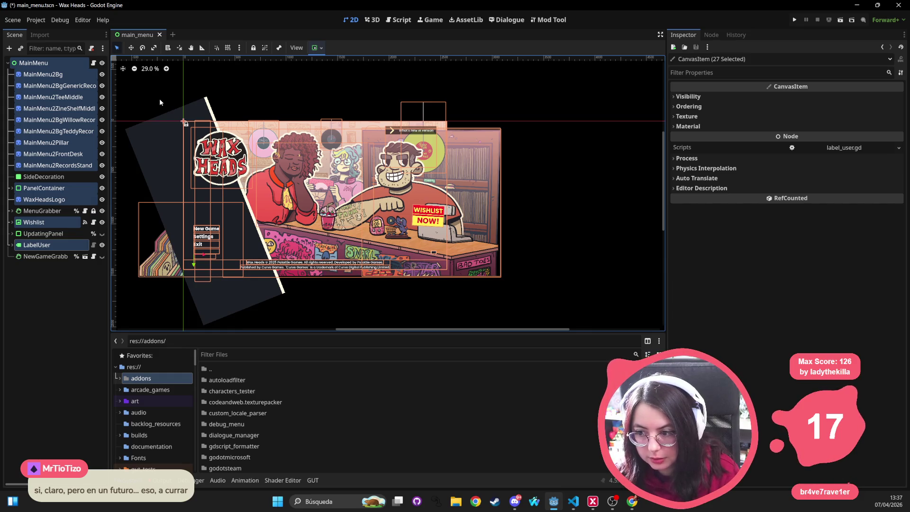
{"action": "left_click_drag", "start_coordinate": [263, 113], "coordinate": [298, 102]}
{"action": "scroll", "coordinate": [427, 90], "scroll_direction": "down", "scroll_amount": 1}
{"action": "mouse_move", "coordinate": [542, 73]}
{"action": "left_mouse_down"}
{"action": "mouse_move", "coordinate": [132, 319]}
{"action": "mouse_move", "coordinate": [589, 71]}
{"action": "left_mouse_up"}
{"action": "mouse_move", "coordinate": [560, 79]}
{"action": "left_mouse_down"}
{"action": "mouse_move", "coordinate": [138, 313]}
{"action": "mouse_move", "coordinate": [118, 310]}
{"action": "mouse_move", "coordinate": [538, 107]}
{"action": "mouse_move", "coordinate": [572, 64]}
{"action": "mouse_move", "coordinate": [247, 277]}
{"action": "mouse_move", "coordinate": [120, 326]}
{"action": "mouse_move", "coordinate": [95, 315]}
{"action": "mouse_move", "coordinate": [135, 296]}
{"action": "mouse_move", "coordinate": [143, 313]}
{"action": "mouse_move", "coordinate": [129, 312]}
{"action": "mouse_move", "coordinate": [553, 70]}
{"action": "mouse_move", "coordinate": [126, 321]}
{"action": "mouse_move", "coordinate": [133, 307]}
{"action": "mouse_move", "coordinate": [544, 71]}
{"action": "mouse_move", "coordinate": [534, 89]}
{"action": "mouse_move", "coordinate": [172, 339]}
{"action": "mouse_move", "coordinate": [155, 313]}
{"action": "mouse_move", "coordinate": [140, 315]}
{"action": "mouse_move", "coordinate": [417, 126]}
{"action": "mouse_move", "coordinate": [517, 79]}
{"action": "mouse_move", "coordinate": [141, 316]}
{"action": "left_mouse_up"}
{"action": "mouse_move", "coordinate": [536, 87]}
{"action": "left_mouse_down"}
{"action": "mouse_move", "coordinate": [154, 316]}
{"action": "mouse_move", "coordinate": [127, 314]}
{"action": "left_mouse_up"}
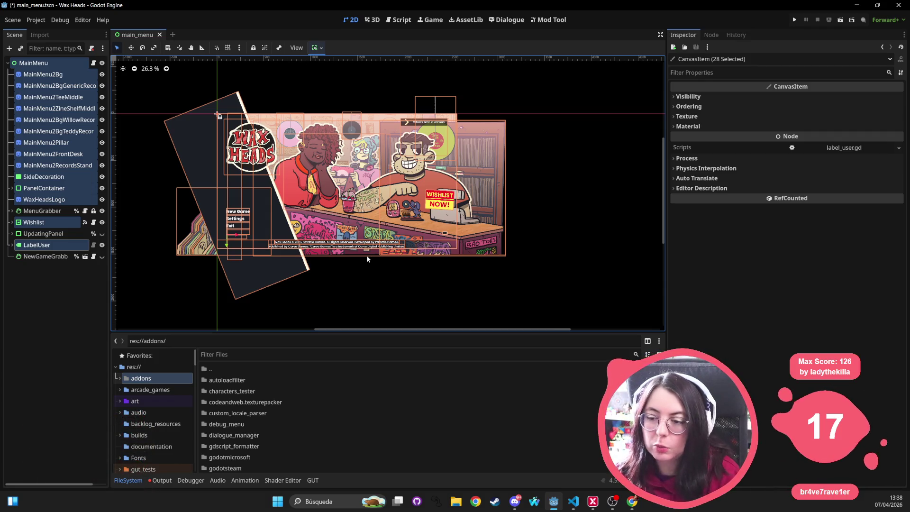
{"action": "left_click_drag", "start_coordinate": [586, 67], "coordinate": [132, 303]}
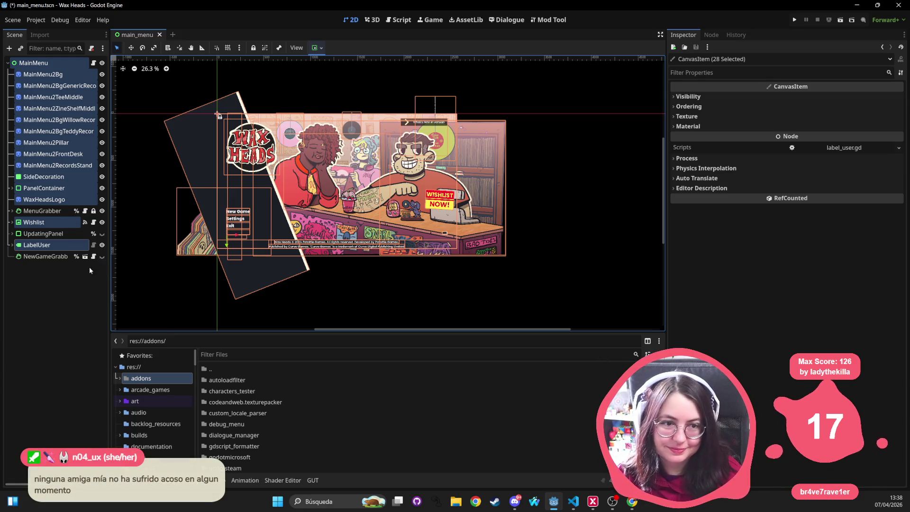
{"action": "scroll", "coordinate": [229, 186], "scroll_direction": "down", "scroll_amount": 1}
{"action": "mouse_move", "coordinate": [575, 79]}
{"action": "left_mouse_down"}
{"action": "mouse_move", "coordinate": [498, 142]}
{"action": "mouse_move", "coordinate": [194, 314]}
{"action": "mouse_move", "coordinate": [127, 315]}
{"action": "mouse_move", "coordinate": [197, 309]}
{"action": "mouse_move", "coordinate": [177, 315]}
{"action": "mouse_move", "coordinate": [562, 80]}
{"action": "left_mouse_up"}
{"action": "mouse_move", "coordinate": [562, 81]}
{"action": "left_mouse_down"}
{"action": "mouse_move", "coordinate": [135, 308]}
{"action": "mouse_move", "coordinate": [408, 140]}
{"action": "mouse_move", "coordinate": [557, 67]}
{"action": "mouse_move", "coordinate": [172, 283]}
{"action": "mouse_move", "coordinate": [153, 318]}
{"action": "mouse_move", "coordinate": [479, 131]}
{"action": "mouse_move", "coordinate": [545, 81]}
{"action": "left_mouse_up"}
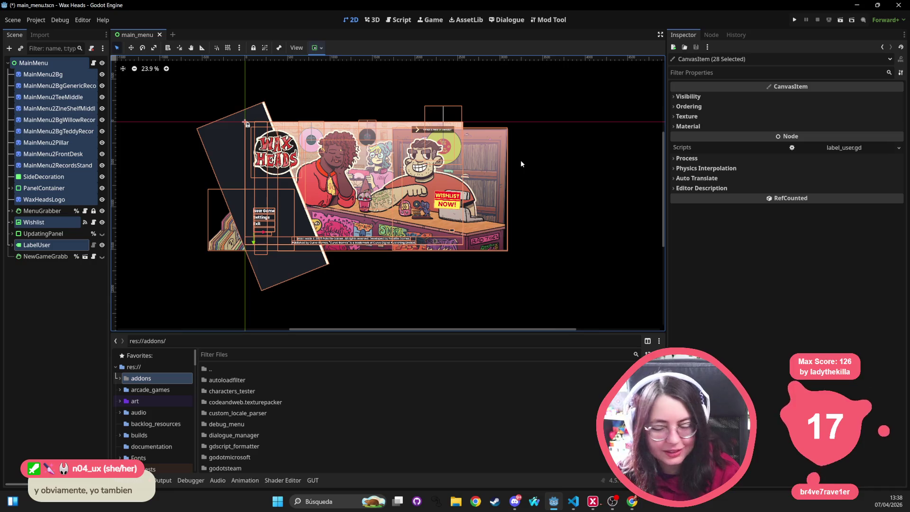
{"action": "mouse_move", "coordinate": [556, 69]}
{"action": "left_mouse_down"}
{"action": "mouse_move", "coordinate": [164, 280]}
{"action": "mouse_move", "coordinate": [148, 313]}
{"action": "mouse_move", "coordinate": [593, 66]}
{"action": "mouse_move", "coordinate": [209, 276]}
{"action": "mouse_move", "coordinate": [162, 313]}
{"action": "mouse_move", "coordinate": [244, 276]}
{"action": "mouse_move", "coordinate": [533, 103]}
{"action": "left_mouse_up"}
{"action": "mouse_move", "coordinate": [538, 92]}
{"action": "left_mouse_down"}
{"action": "mouse_move", "coordinate": [104, 339]}
{"action": "mouse_move", "coordinate": [561, 92]}
{"action": "left_mouse_up"}
{"action": "left_click", "coordinate": [20, 294]}
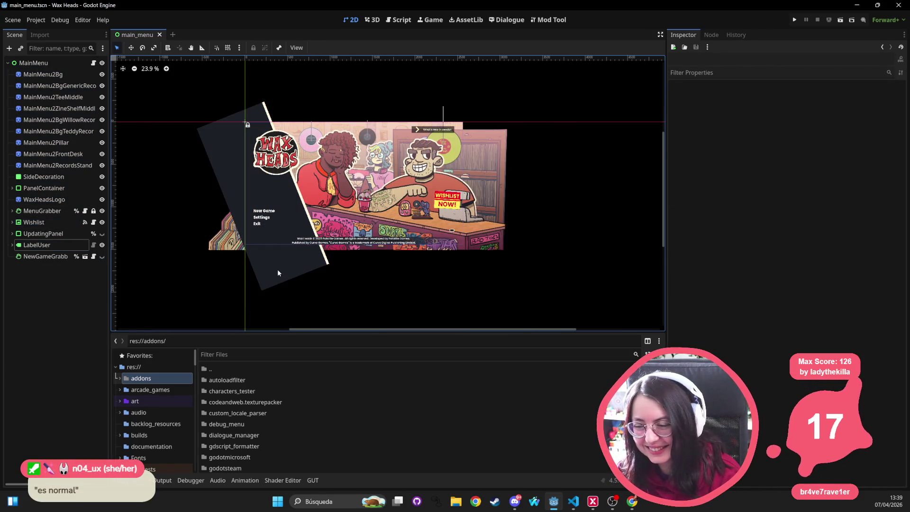
Step: Open settings_panel.gd through Quick Open, then go back to the 2D view
{"action": "key", "text": "alt+Tab"}
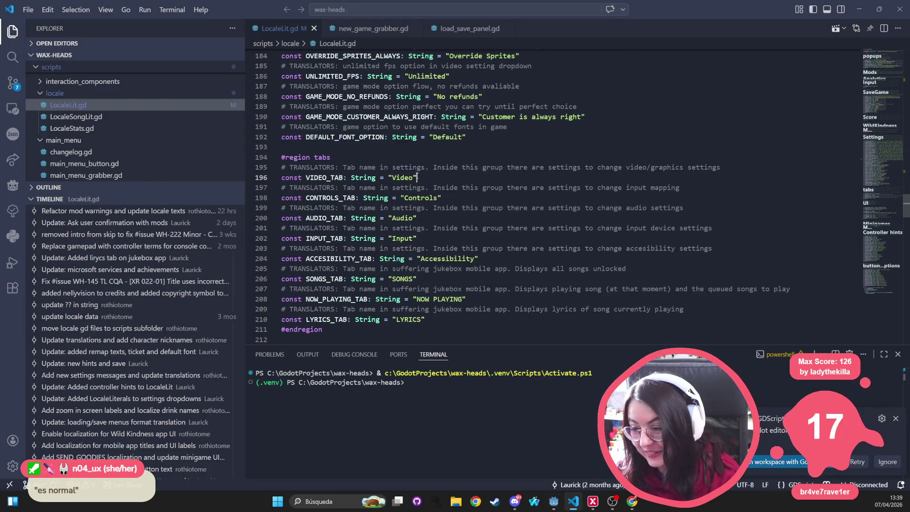
{"action": "key", "text": "alt+Tab"}
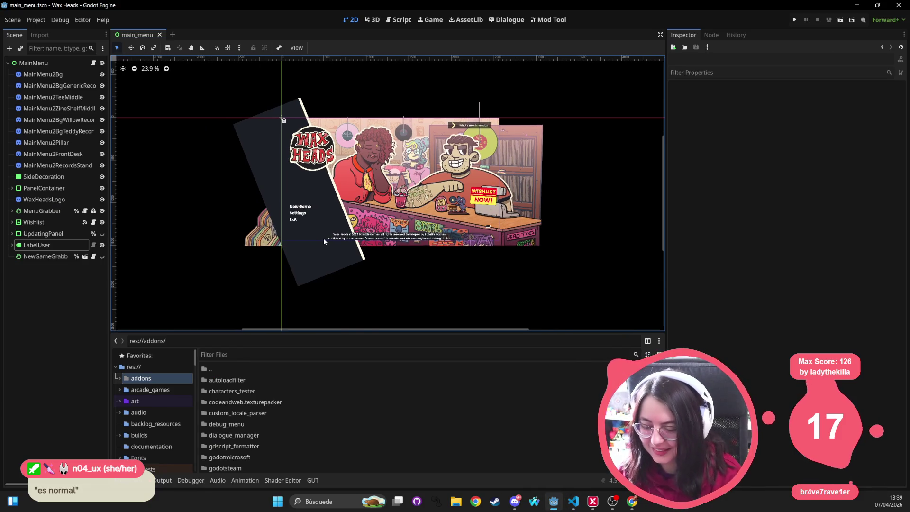
{"action": "key", "text": "shift+alt+o"}
{"action": "type", "text": "settings_pa"}
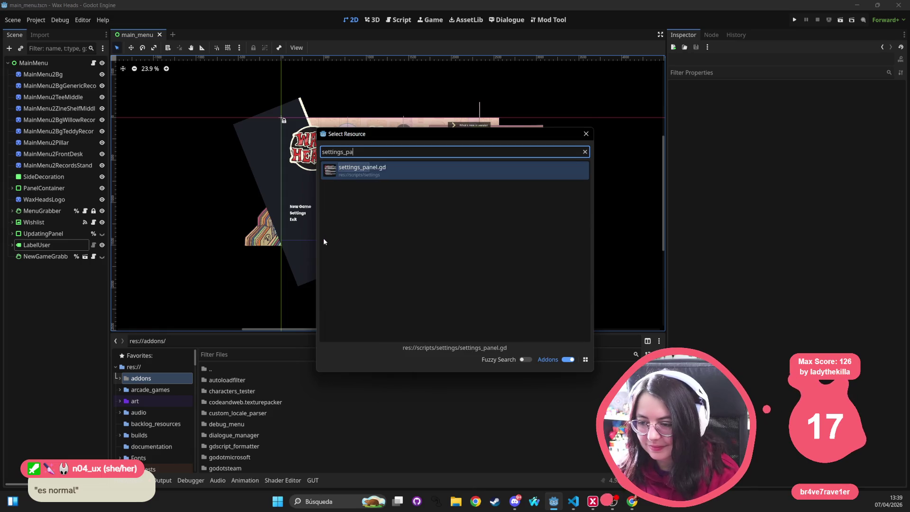
{"action": "key", "text": "Return"}
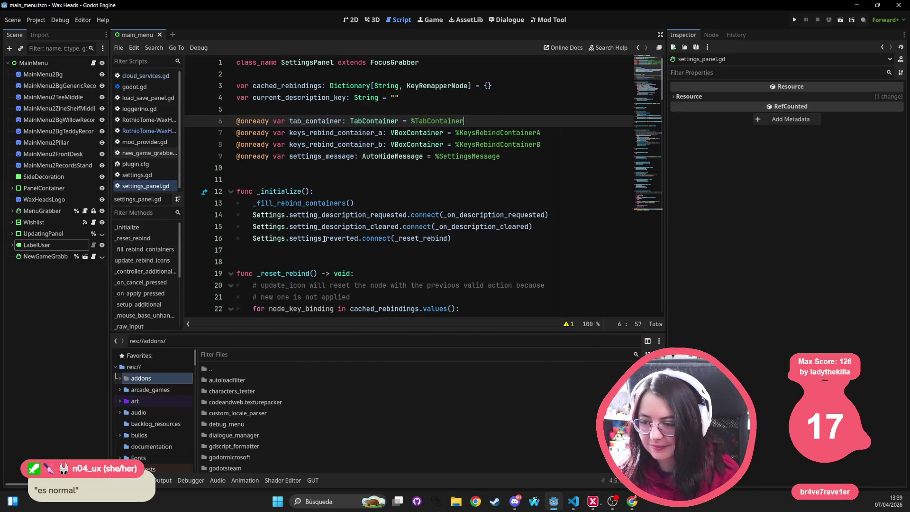
{"action": "left_click", "coordinate": [351, 20]}
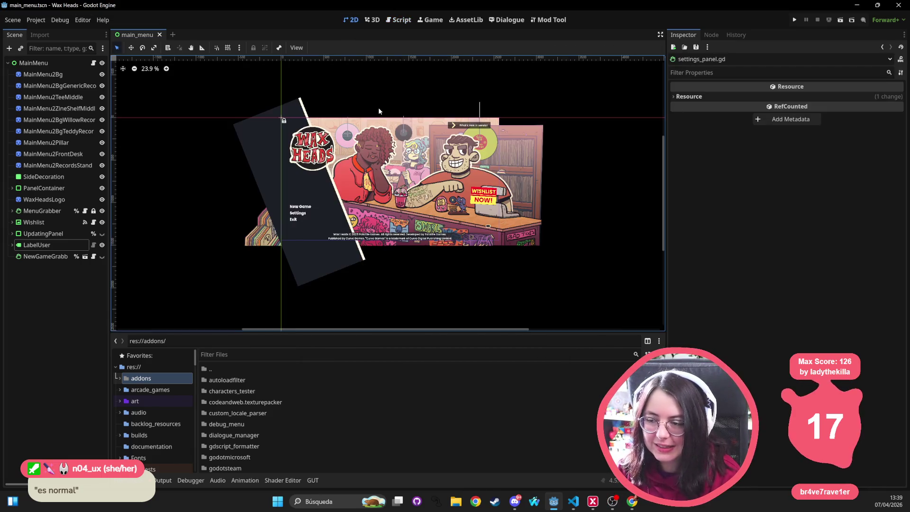
Step: Search 'settings tscn' in Quick Open and open the settings.tscn scene
{"action": "key", "text": "shift+alt+o"}
{"action": "type", "text": "settings"}
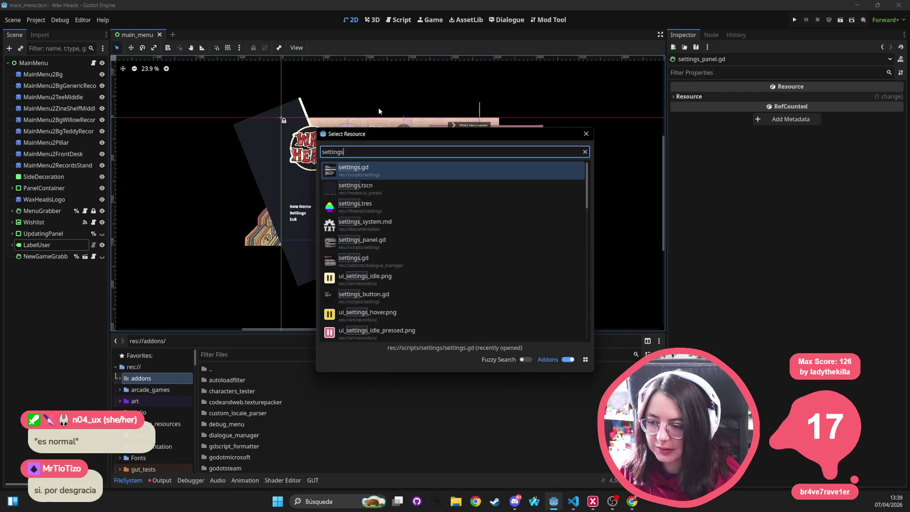
{"action": "type", "text": "_panel"}
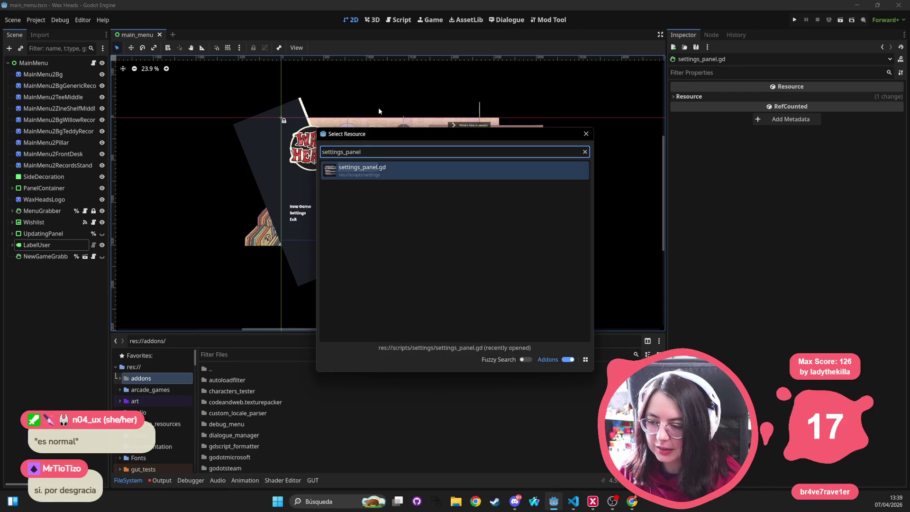
{"action": "key", "text": "ctrl+BackSpace"}
{"action": "type", "text": "settings "}
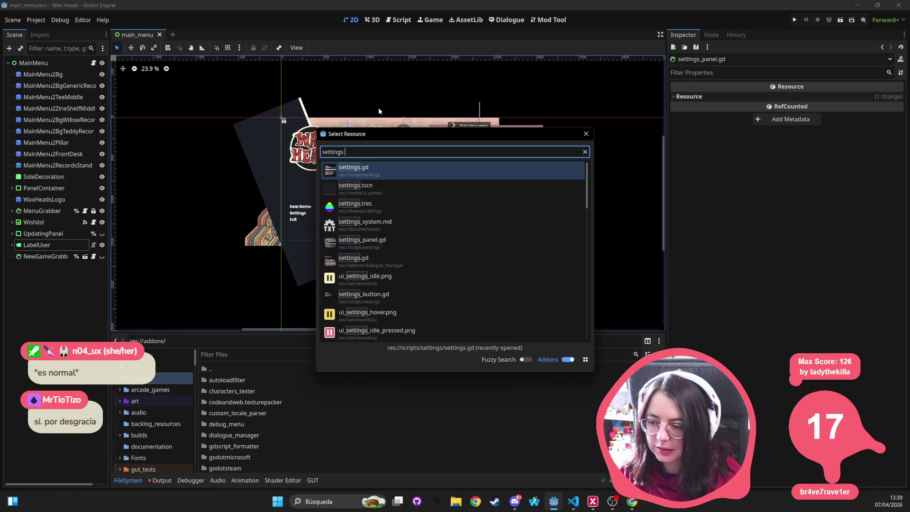
{"action": "type", "text": "tscn"}
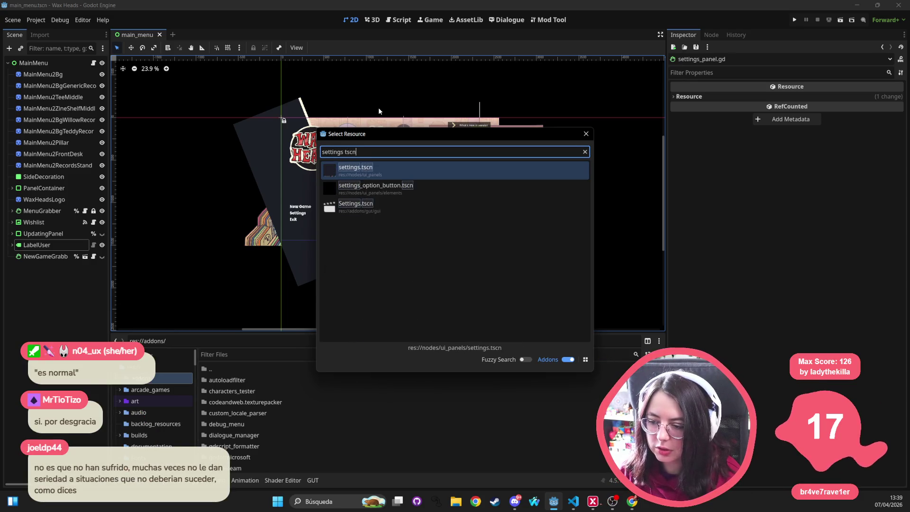
{"action": "key", "text": "Down"}
{"action": "key", "text": "Down"}
{"action": "key", "text": "Down"}
{"action": "key", "text": "Return"}
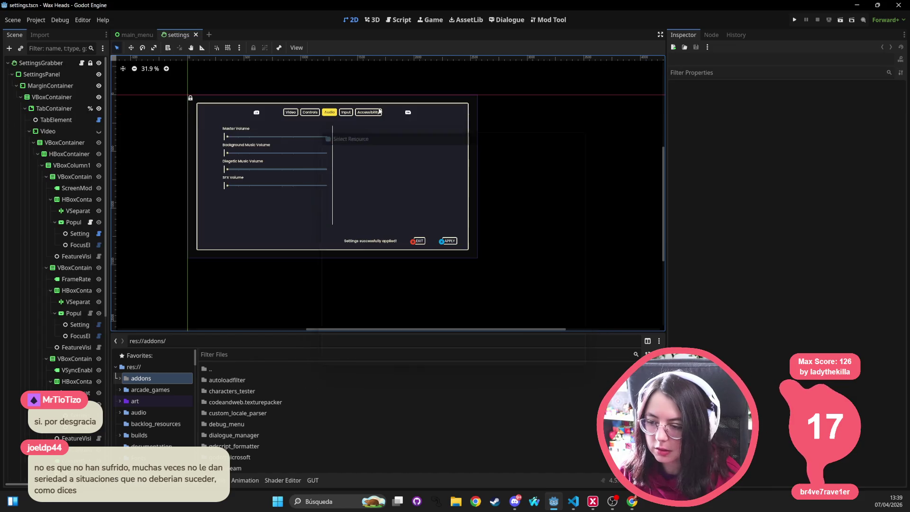
Step: Show the Input page of the settings panel instead of Audio
{"action": "scroll", "coordinate": [374, 98], "scroll_direction": "up", "scroll_amount": 3}
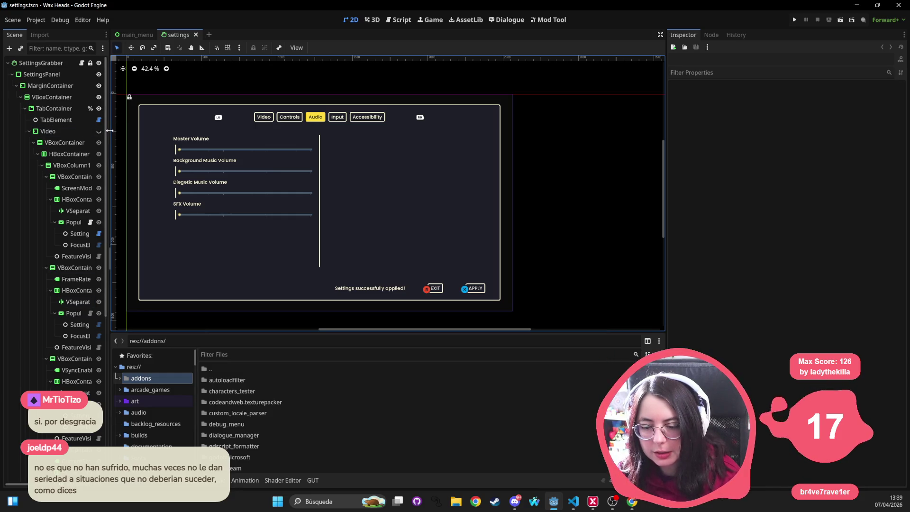
{"action": "left_click_drag", "start_coordinate": [109, 130], "coordinate": [278, 138]}
{"action": "scroll", "coordinate": [186, 208], "scroll_direction": "down", "scroll_amount": 5}
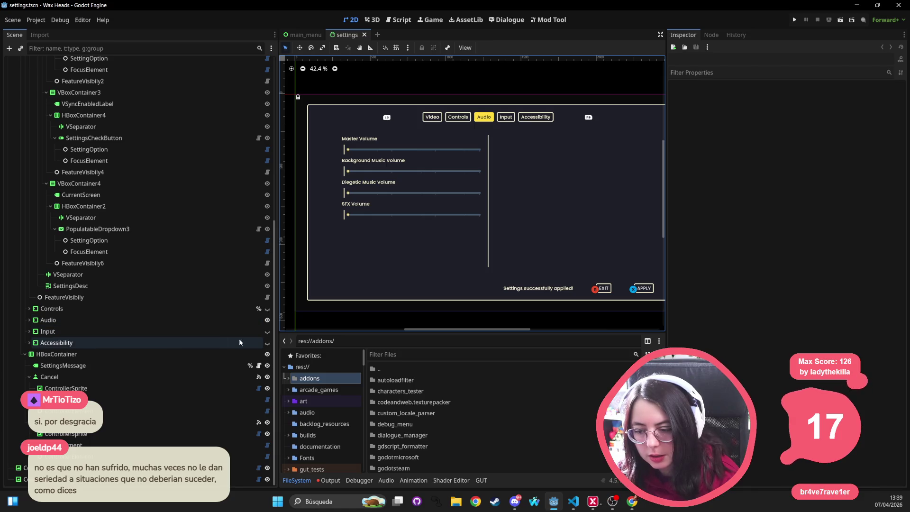
{"action": "left_click", "coordinate": [268, 331]}
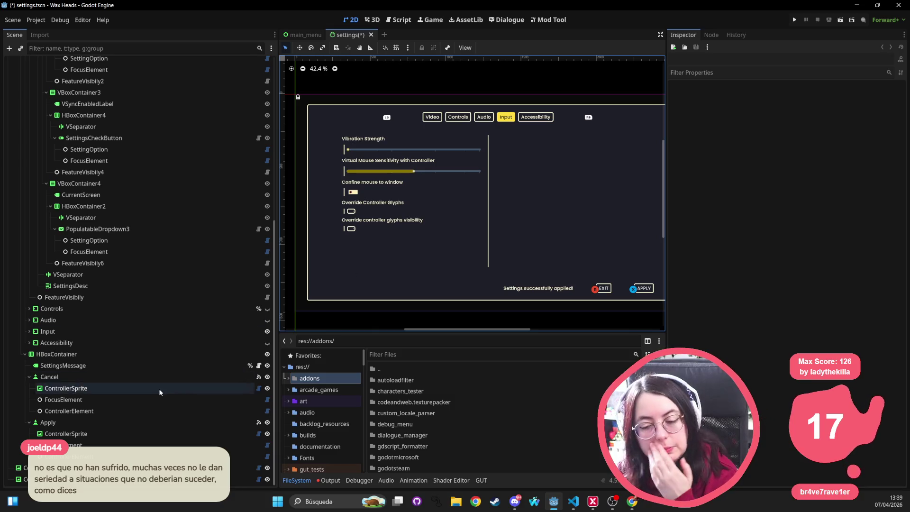
Step: Duplicate the OverrideGamepadGlyphsVisibility row and select the copy's label
{"action": "left_click", "coordinate": [355, 221]}
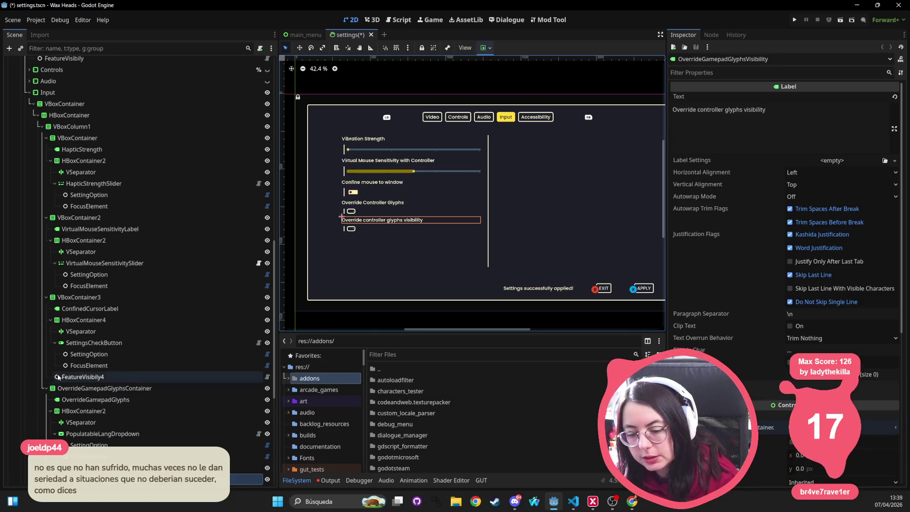
{"action": "left_click", "coordinate": [50, 307]}
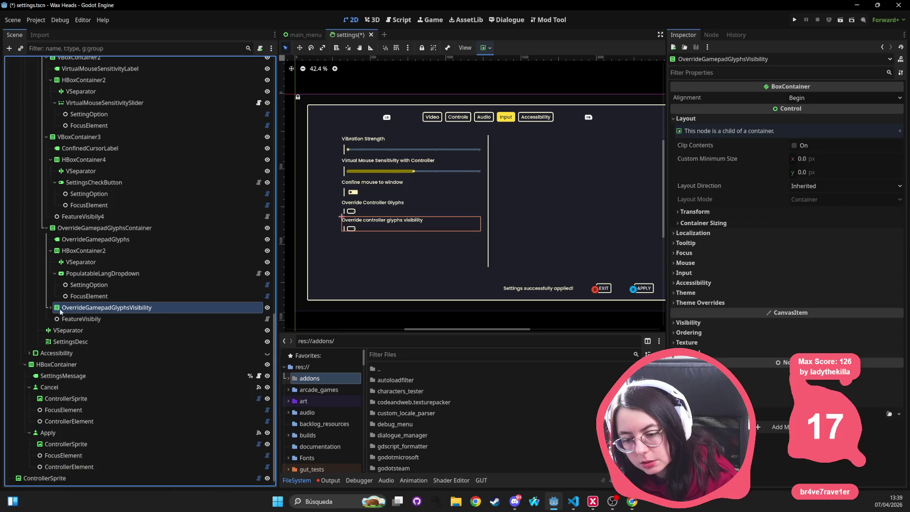
{"action": "key", "text": "ctrl+d"}
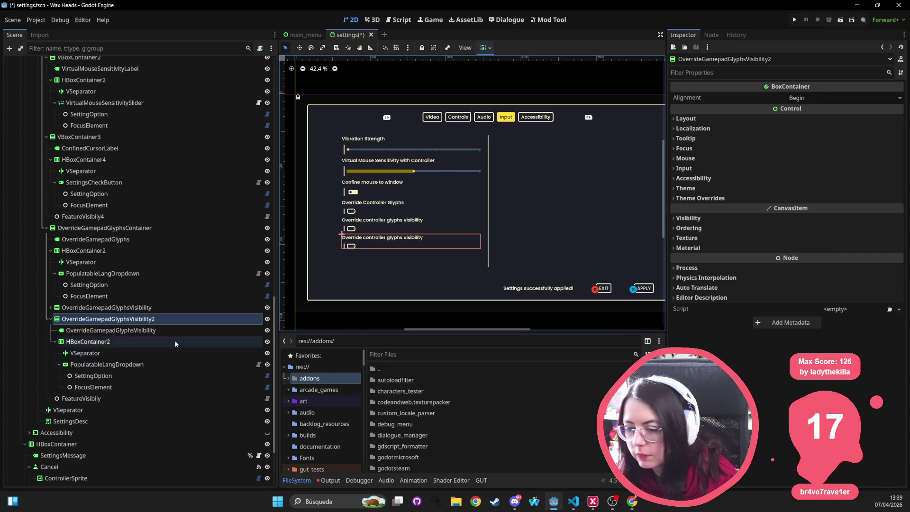
{"action": "left_click", "coordinate": [83, 331]}
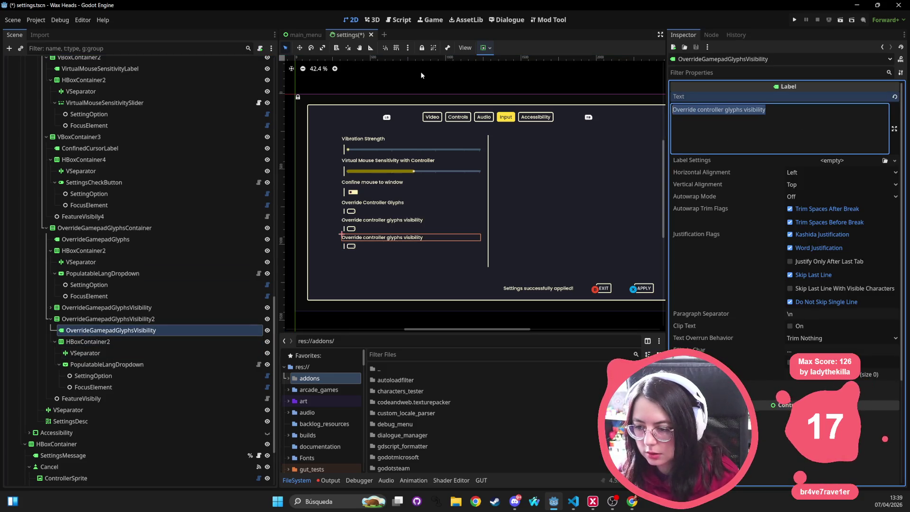
Step: Rewrite the duplicated label, trying 'Send Anonymous data' before settling on 'Send andalytics'
{"action": "type", "text": "Send Anoni"}
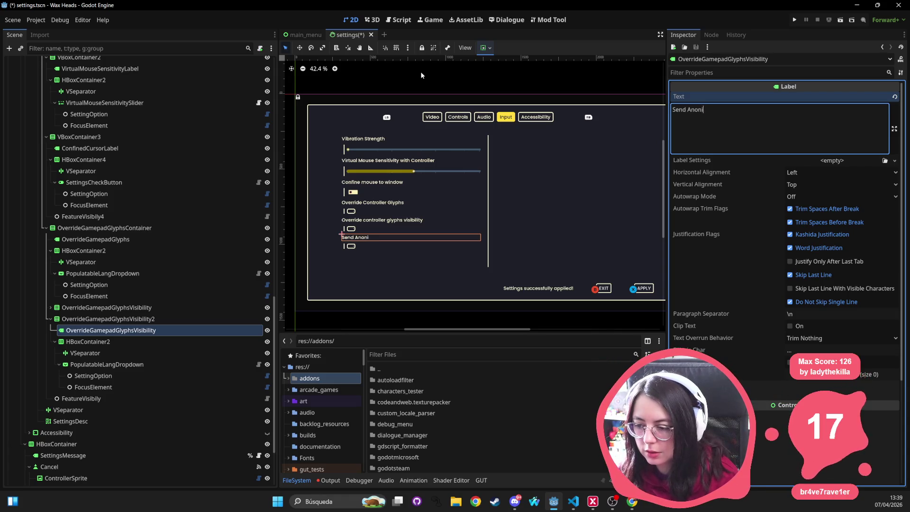
{"action": "key", "text": "BackSpace"}
{"action": "type", "text": "y"}
{"action": "key", "text": "BackSpace"}
{"action": "type", "text": "ymous"}
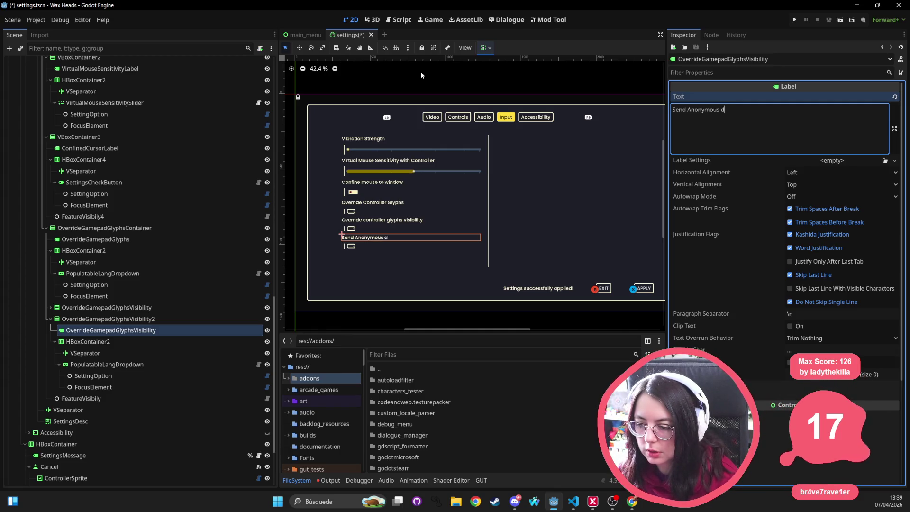
{"action": "key", "text": "ctrl+BackSpace"}
{"action": "type", "text": "an"}
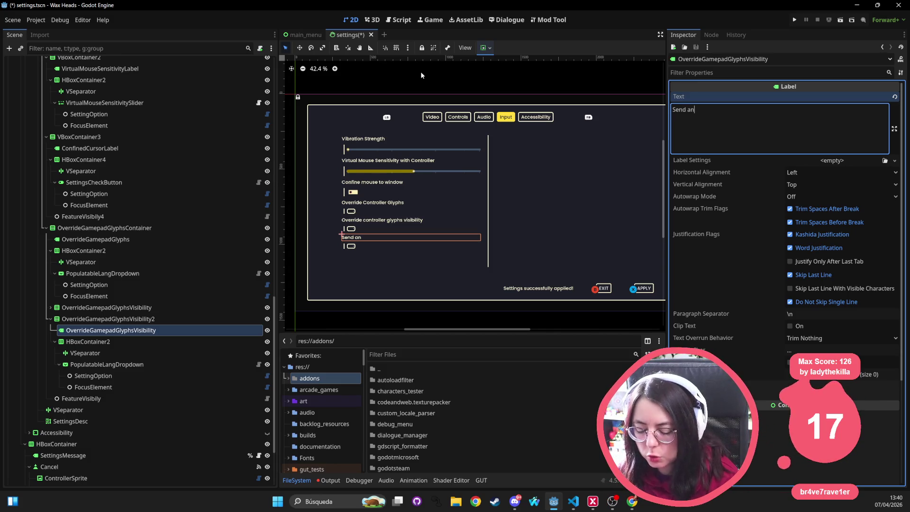
{"action": "type", "text": "o"}
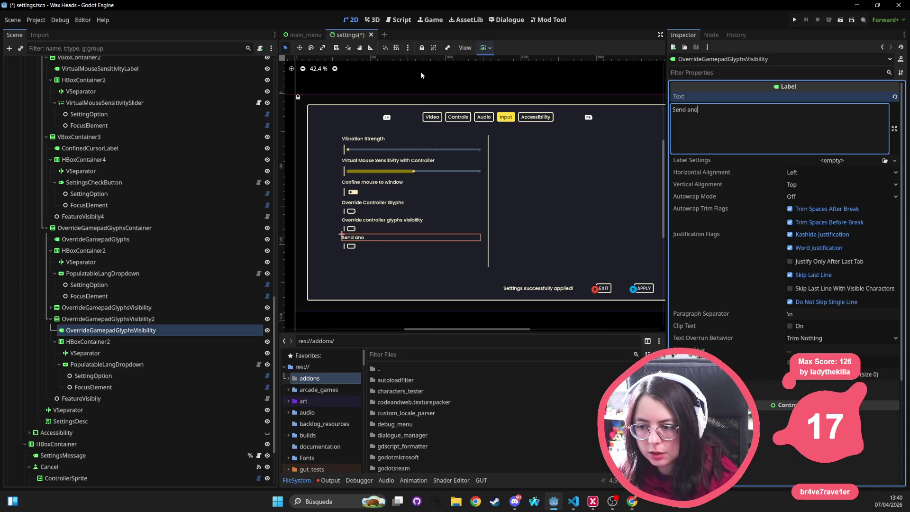
{"action": "type", "text": "nimous dat"}
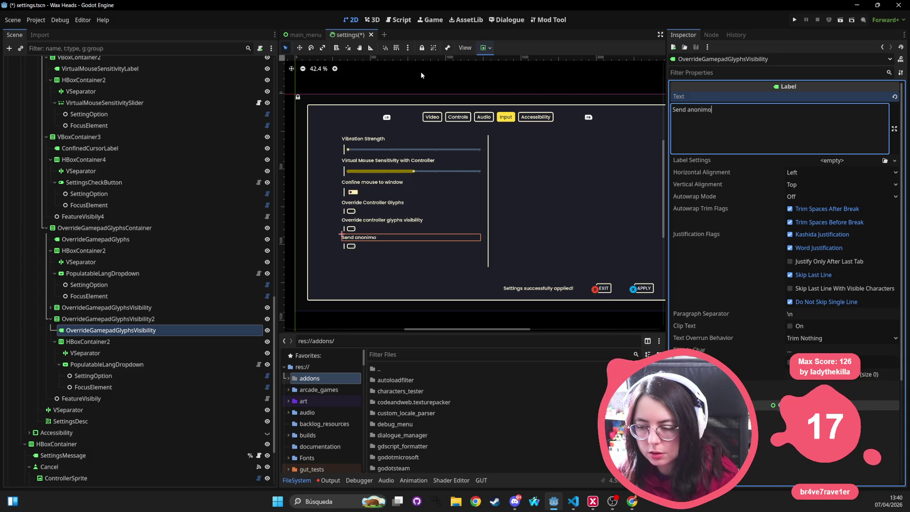
{"action": "type", "text": "a"}
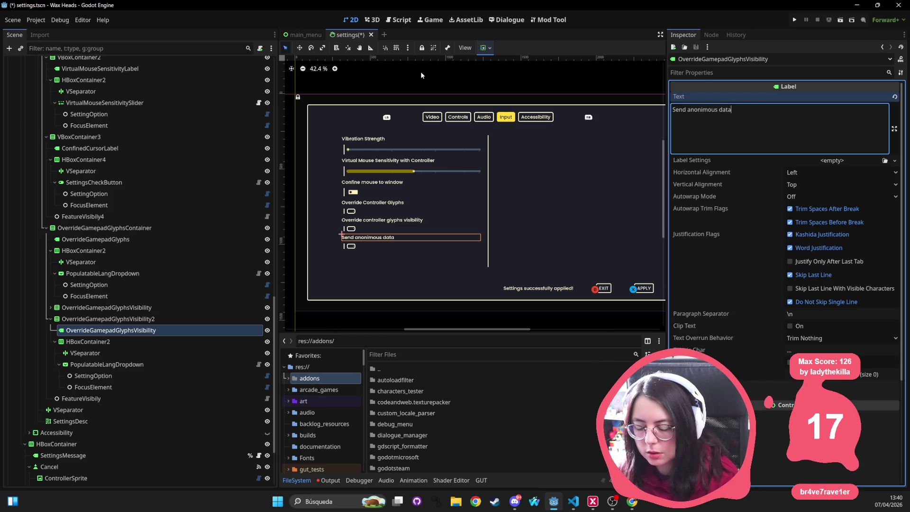
{"action": "key", "text": "ctrl+BackSpace"}
{"action": "key", "text": "ctrl+BackSpace"}
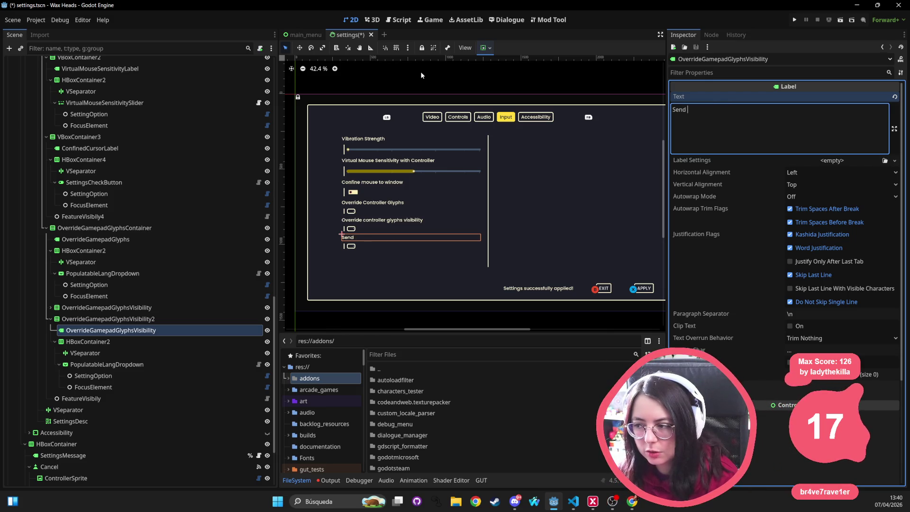
{"action": "type", "text": "andalytics"}
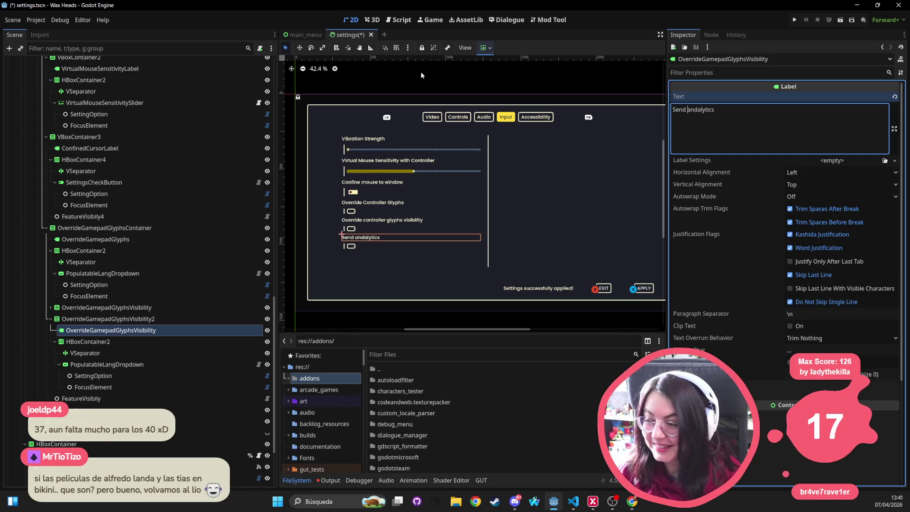
{"action": "left_click", "coordinate": [744, 113]}
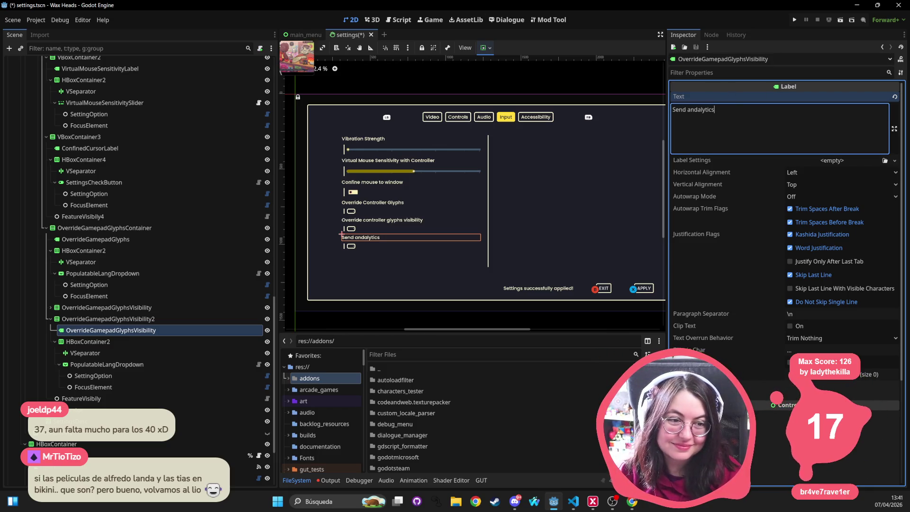
{"action": "key", "text": "alt+Tab"}
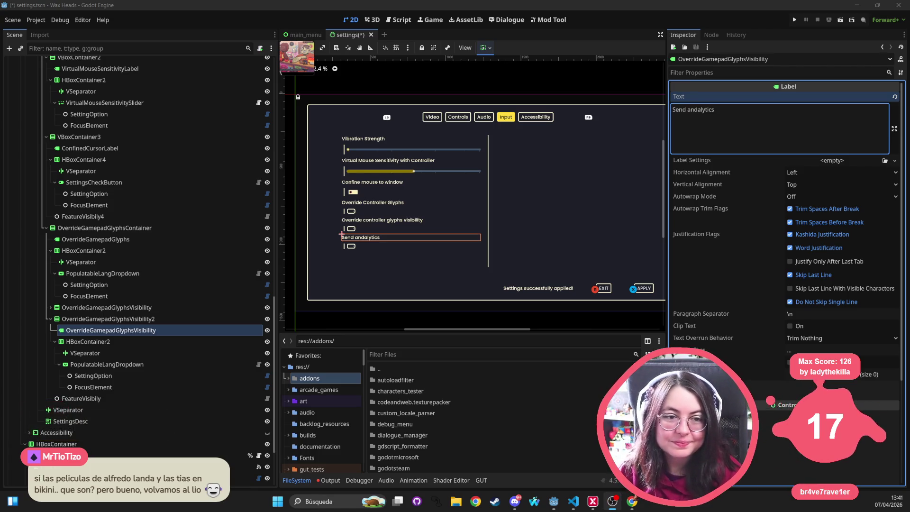
{"action": "left_click", "coordinate": [737, 126]}
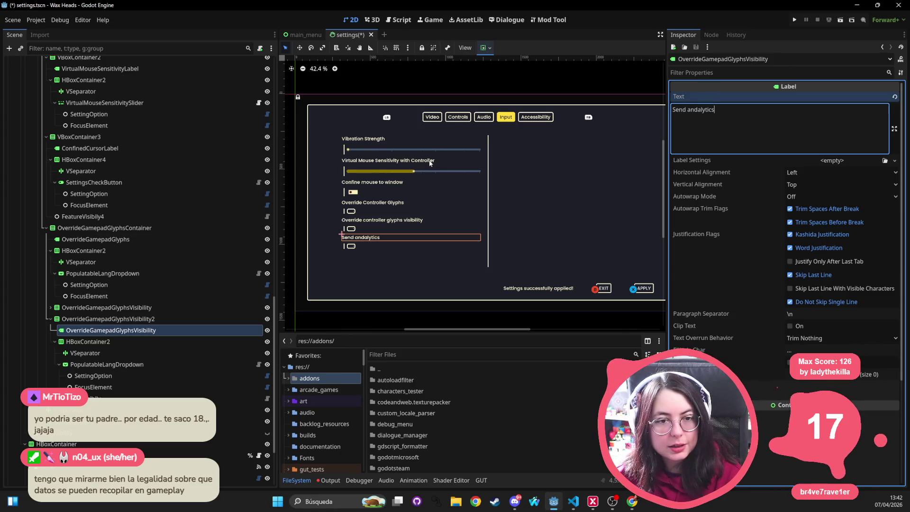
Step: Narrow the Scene dock and pan and zoom so the whole settings screen fits the viewport
{"action": "scroll", "coordinate": [529, 228], "scroll_direction": "down", "scroll_amount": 2}
{"action": "mouse_move", "coordinate": [529, 228]}
{"action": "left_mouse_down"}
{"action": "mouse_move", "coordinate": [574, 245]}
{"action": "mouse_move", "coordinate": [544, 227]}
{"action": "left_mouse_up"}
{"action": "scroll", "coordinate": [544, 228], "scroll_direction": "down", "scroll_amount": 1}
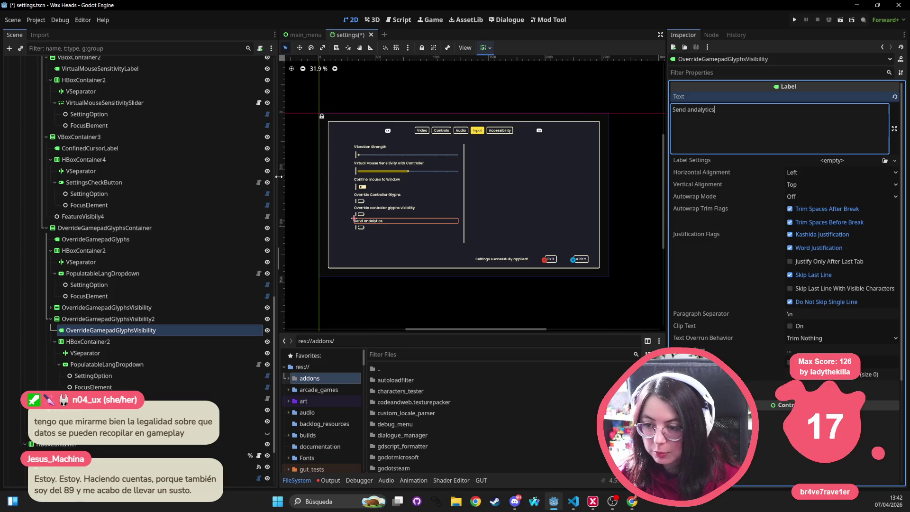
{"action": "left_click_drag", "start_coordinate": [278, 177], "coordinate": [219, 176]}
{"action": "scroll", "coordinate": [345, 186], "scroll_direction": "up", "scroll_amount": 1}
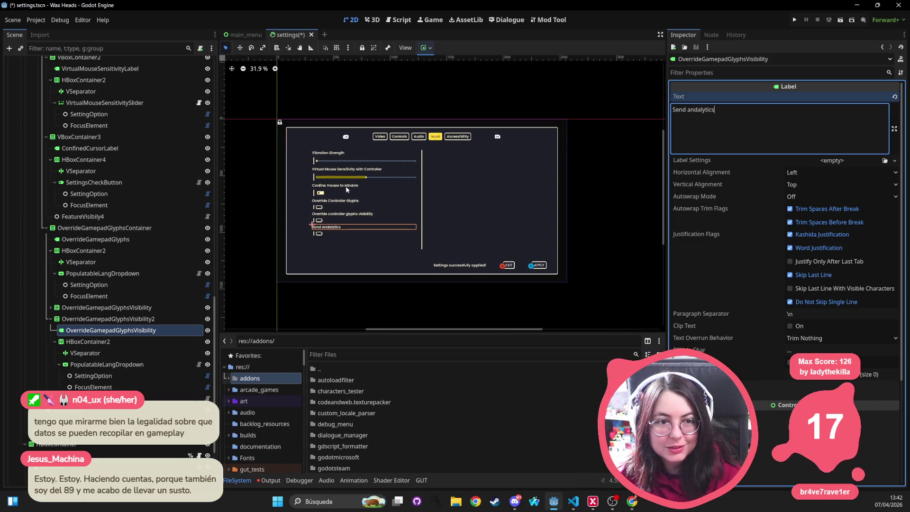
{"action": "left_click_drag", "start_coordinate": [333, 187], "coordinate": [359, 194]}
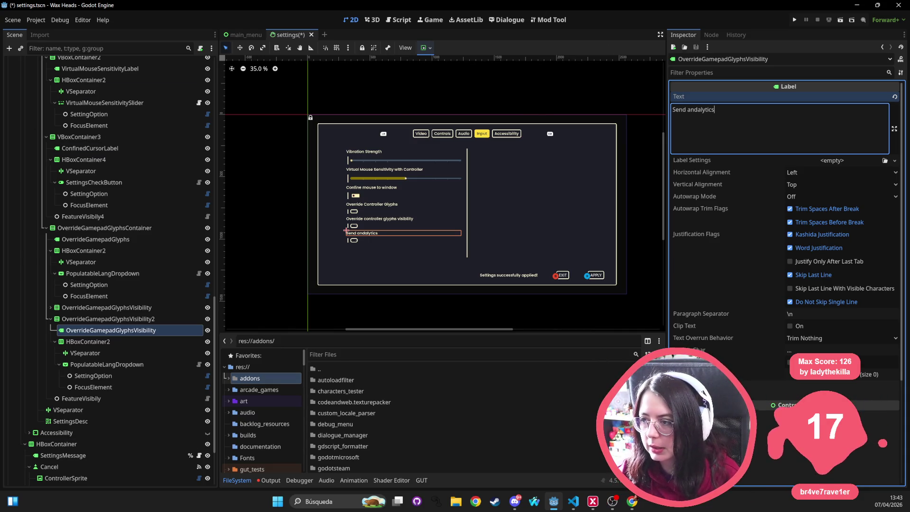
Step: Switch from Godot over to the new Excalidraw drawing in Obsidian
{"action": "key", "text": "alt+Tab"}
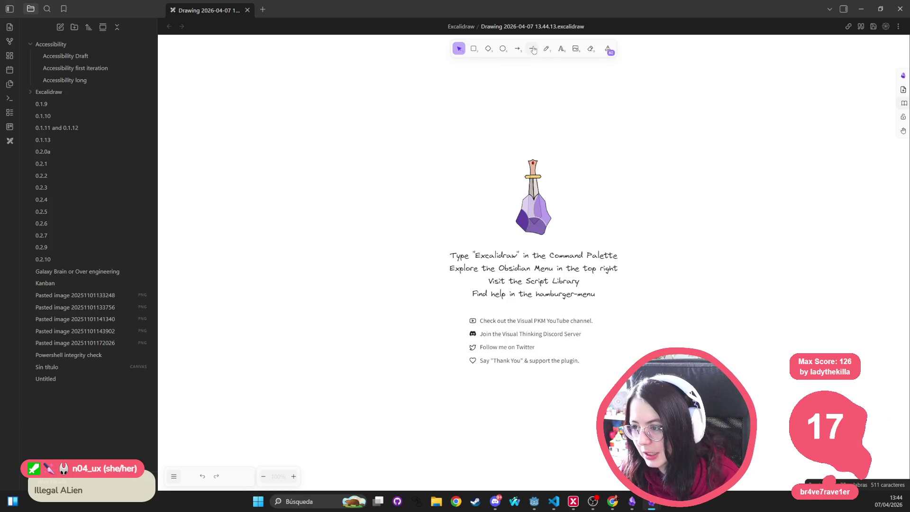
Step: With the freedraw pencil, hand-letter G, D, P, R and underline the word
{"action": "left_click", "coordinate": [548, 51]}
{"action": "mouse_move", "coordinate": [285, 200]}
{"action": "left_mouse_down"}
{"action": "mouse_move", "coordinate": [264, 207]}
{"action": "mouse_move", "coordinate": [299, 226]}
{"action": "mouse_move", "coordinate": [294, 231]}
{"action": "left_mouse_up"}
{"action": "left_click_drag", "start_coordinate": [334, 194], "coordinate": [343, 227]}
{"action": "mouse_move", "coordinate": [335, 195]}
{"action": "left_mouse_down"}
{"action": "mouse_move", "coordinate": [363, 195]}
{"action": "mouse_move", "coordinate": [348, 203]}
{"action": "mouse_move", "coordinate": [376, 220]}
{"action": "mouse_move", "coordinate": [402, 189]}
{"action": "mouse_move", "coordinate": [407, 222]}
{"action": "left_mouse_up"}
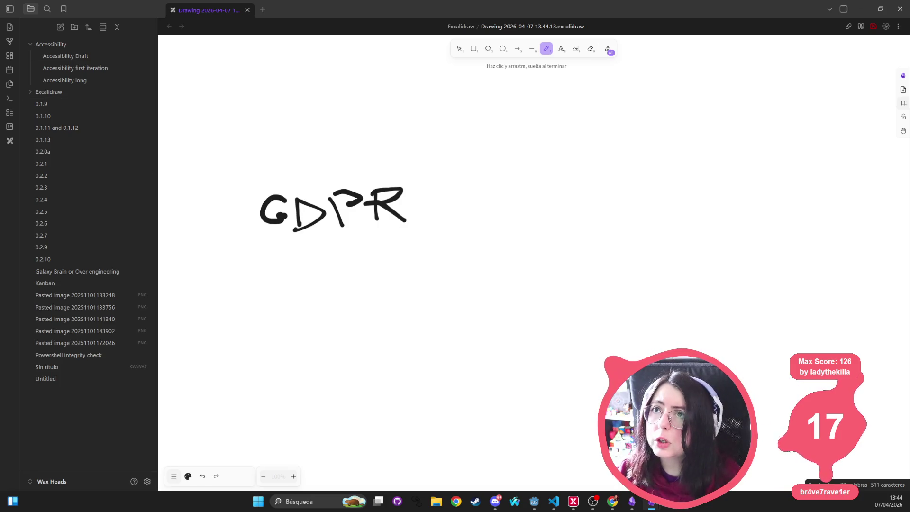
{"action": "key", "text": "alt+Tab"}
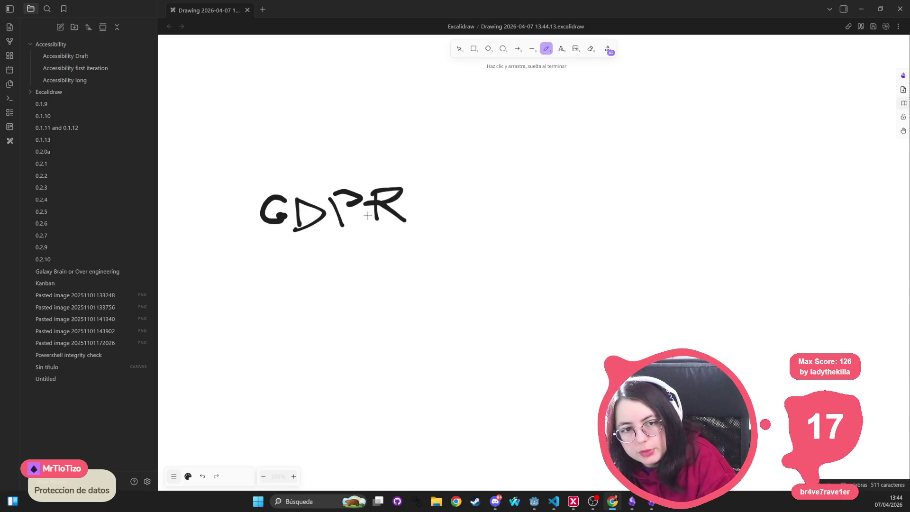
{"action": "left_click_drag", "start_coordinate": [376, 214], "coordinate": [377, 220]}
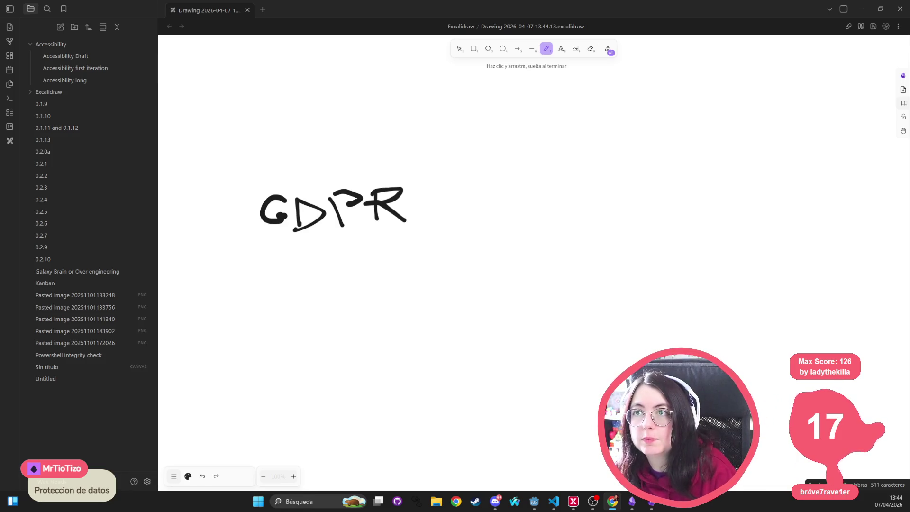
{"action": "left_click_drag", "start_coordinate": [273, 243], "coordinate": [472, 248]}
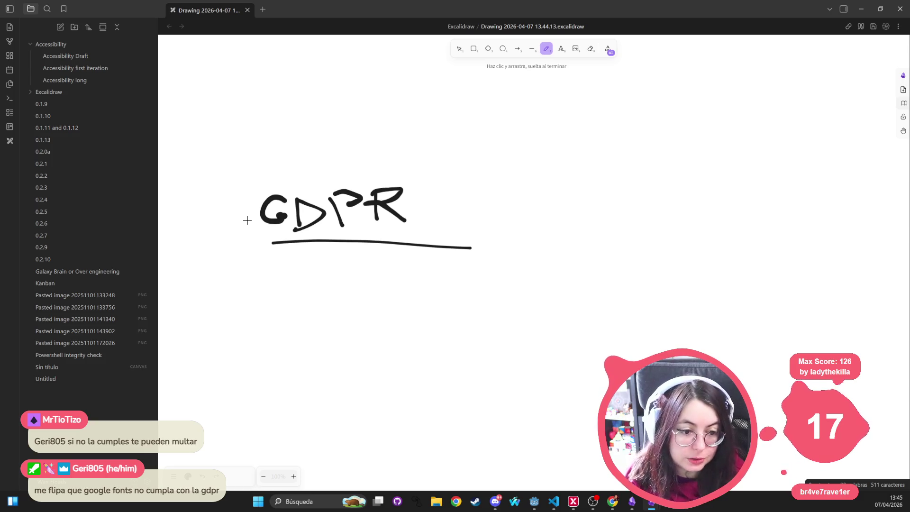
Step: Draw left and right side strokes and a top line to frame the GDPR title
{"action": "left_click_drag", "start_coordinate": [246, 184], "coordinate": [260, 245]}
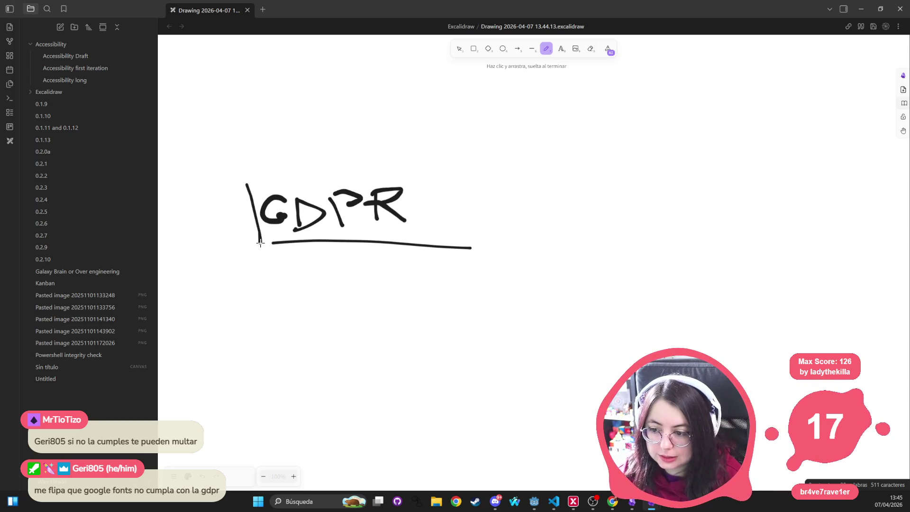
{"action": "left_click_drag", "start_coordinate": [458, 182], "coordinate": [464, 251]}
{"action": "left_click_drag", "start_coordinate": [251, 172], "coordinate": [467, 172]}
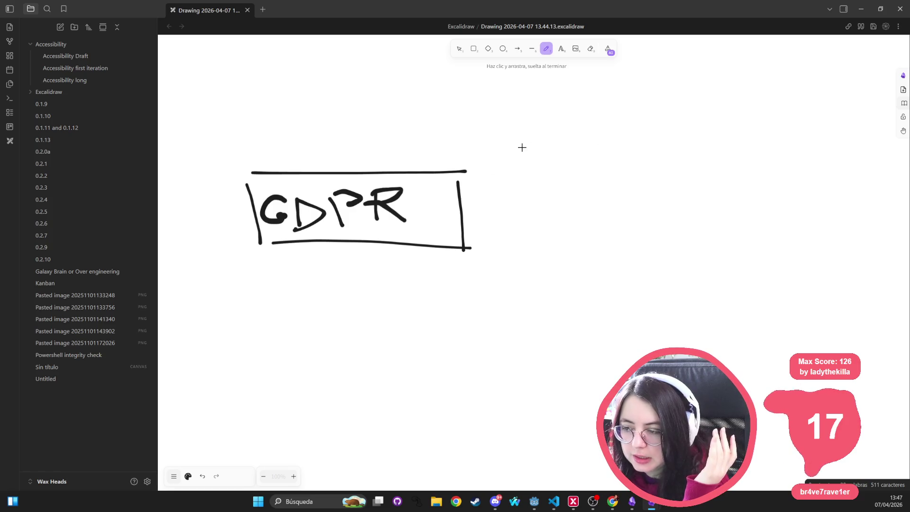
Step: Draw three filled dots and a curved stroke to the right of the GDPR box
{"action": "left_click_drag", "start_coordinate": [581, 113], "coordinate": [584, 125]}
{"action": "left_click_drag", "start_coordinate": [511, 154], "coordinate": [516, 163]}
{"action": "left_click_drag", "start_coordinate": [600, 172], "coordinate": [601, 183]}
{"action": "mouse_move", "coordinate": [548, 220]}
{"action": "left_mouse_down"}
{"action": "mouse_move", "coordinate": [550, 240]}
{"action": "mouse_move", "coordinate": [614, 237]}
{"action": "mouse_move", "coordinate": [606, 242]}
{"action": "left_mouse_up"}
Step: Add an arrowhead, handwrite 'Mejora.', and draw a downward arrow below the curve
{"action": "mouse_move", "coordinate": [627, 222]}
{"action": "left_mouse_down"}
{"action": "mouse_move", "coordinate": [631, 244]}
{"action": "mouse_move", "coordinate": [687, 236]}
{"action": "mouse_move", "coordinate": [688, 267]}
{"action": "left_mouse_up"}
{"action": "left_click_drag", "start_coordinate": [678, 196], "coordinate": [678, 199]}
{"action": "mouse_move", "coordinate": [711, 219]}
{"action": "left_mouse_down"}
{"action": "mouse_move", "coordinate": [707, 229]}
{"action": "mouse_move", "coordinate": [780, 240]}
{"action": "left_mouse_up"}
{"action": "left_click", "coordinate": [785, 236]}
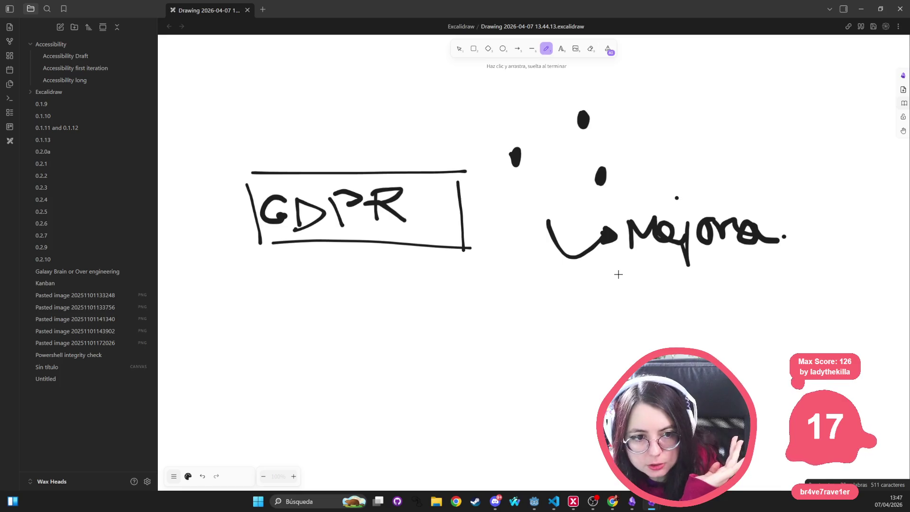
{"action": "scroll", "coordinate": [618, 273], "scroll_direction": "down", "scroll_amount": 1}
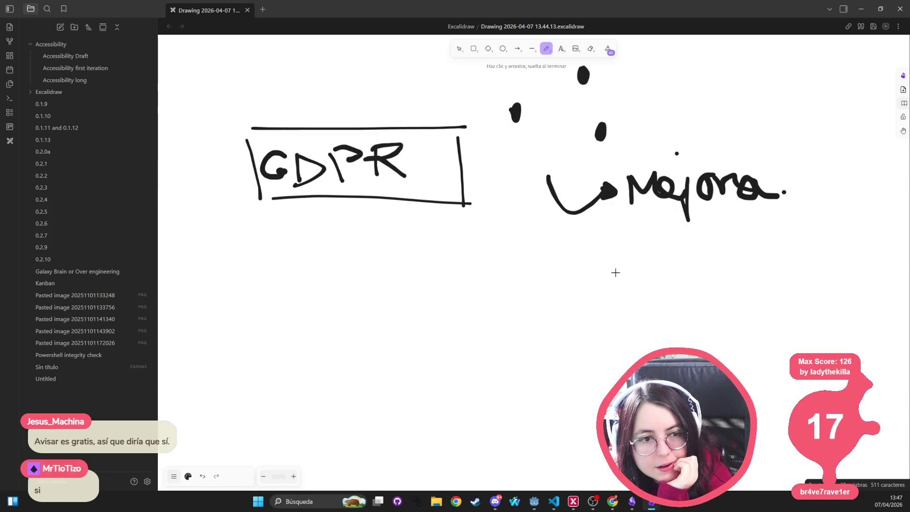
{"action": "left_click_drag", "start_coordinate": [539, 209], "coordinate": [538, 250]}
Step: Draw a downward arrow, hand-write 'Depende' beneath it, and dot the three blobs
{"action": "mouse_move", "coordinate": [501, 264]}
{"action": "left_mouse_down"}
{"action": "mouse_move", "coordinate": [507, 285]}
{"action": "mouse_move", "coordinate": [550, 284]}
{"action": "mouse_move", "coordinate": [557, 308]}
{"action": "left_mouse_up"}
{"action": "mouse_move", "coordinate": [555, 285]}
{"action": "left_mouse_down"}
{"action": "mouse_move", "coordinate": [571, 272]}
{"action": "mouse_move", "coordinate": [593, 288]}
{"action": "mouse_move", "coordinate": [633, 285]}
{"action": "mouse_move", "coordinate": [655, 244]}
{"action": "mouse_move", "coordinate": [688, 289]}
{"action": "left_mouse_up"}
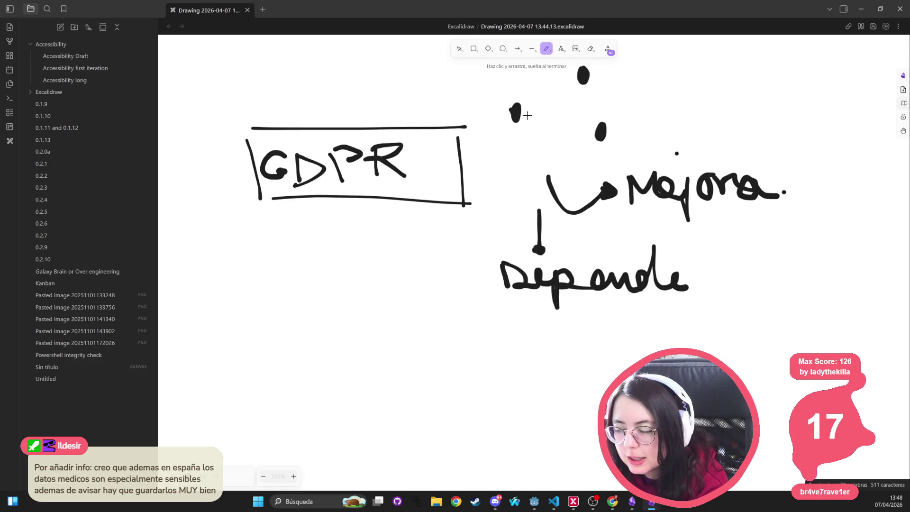
{"action": "left_click", "coordinate": [526, 112]}
{"action": "left_click", "coordinate": [593, 73]}
{"action": "left_click", "coordinate": [614, 133]}
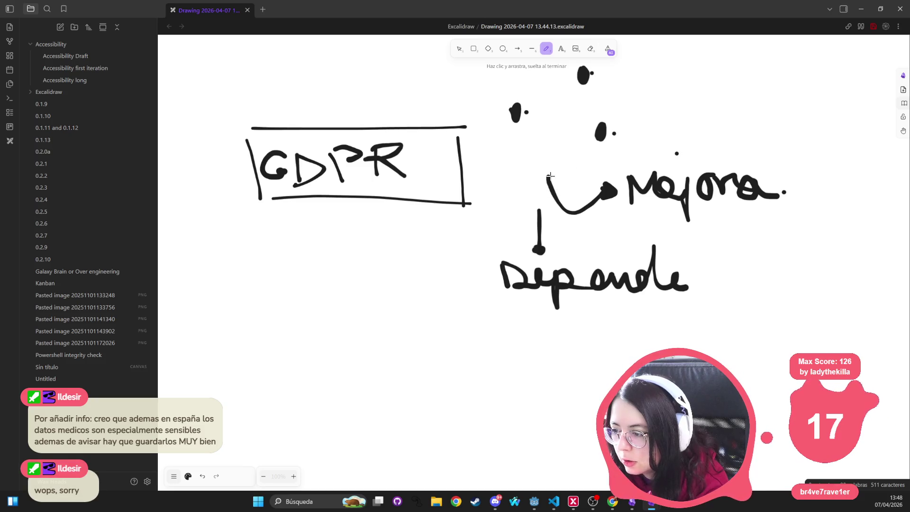
Step: Mark an x near the dots and hand-write 'IP' below Depende
{"action": "left_click", "coordinate": [535, 144]}
{"action": "mouse_move", "coordinate": [551, 147]}
{"action": "left_mouse_down"}
{"action": "mouse_move", "coordinate": [536, 162]}
{"action": "mouse_move", "coordinate": [554, 161]}
{"action": "left_mouse_up"}
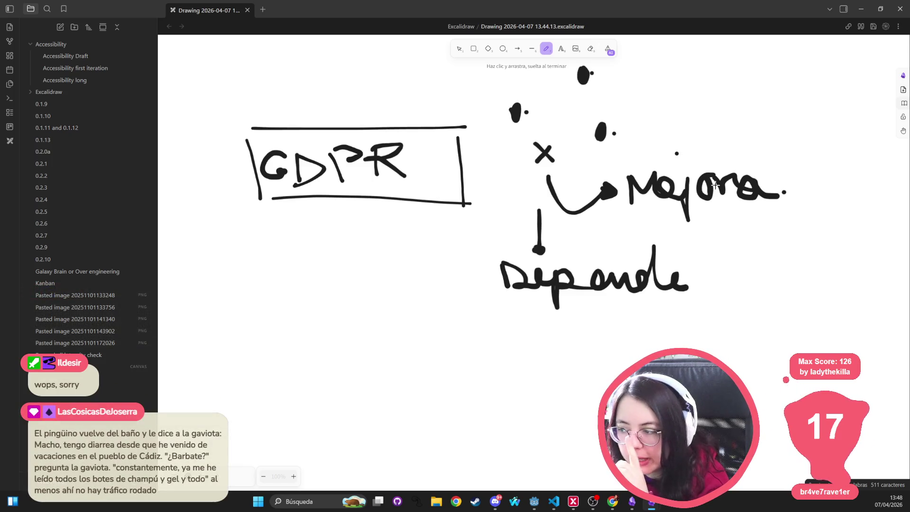
{"action": "left_click_drag", "start_coordinate": [535, 336], "coordinate": [537, 369]}
{"action": "mouse_move", "coordinate": [516, 343]}
{"action": "left_mouse_down"}
{"action": "mouse_move", "coordinate": [547, 341]}
{"action": "mouse_move", "coordinate": [574, 371]}
{"action": "mouse_move", "coordinate": [567, 363]}
{"action": "left_mouse_up"}
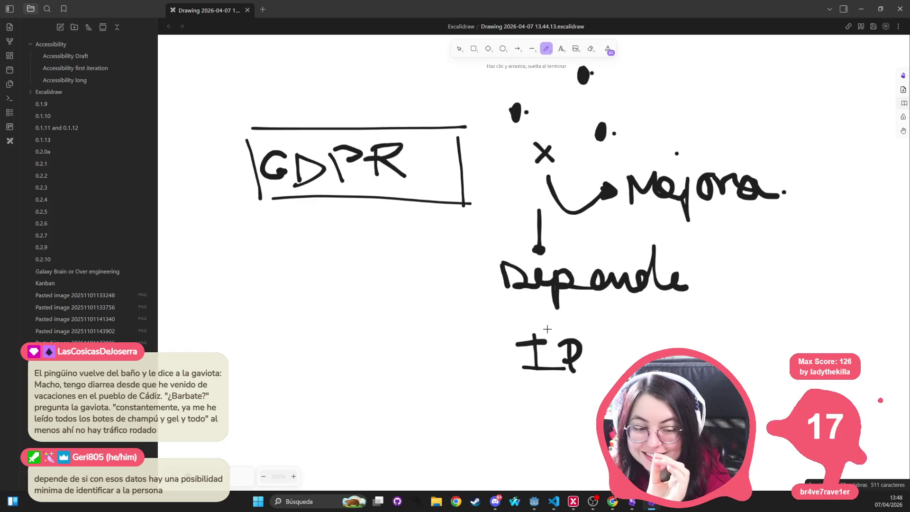
{"action": "scroll", "coordinate": [548, 329], "scroll_direction": "down", "scroll_amount": 1}
Step: Write 'UUID' below IP and add bullet dashes before both items
{"action": "mouse_move", "coordinate": [512, 338]}
{"action": "left_mouse_down"}
{"action": "mouse_move", "coordinate": [513, 353]}
{"action": "mouse_move", "coordinate": [538, 342]}
{"action": "left_mouse_up"}
{"action": "mouse_move", "coordinate": [550, 340]}
{"action": "left_mouse_down"}
{"action": "mouse_move", "coordinate": [574, 363]}
{"action": "mouse_move", "coordinate": [571, 341]}
{"action": "left_mouse_up"}
{"action": "left_click_drag", "start_coordinate": [590, 340], "coordinate": [589, 364]}
{"action": "left_click_drag", "start_coordinate": [600, 340], "coordinate": [603, 366]}
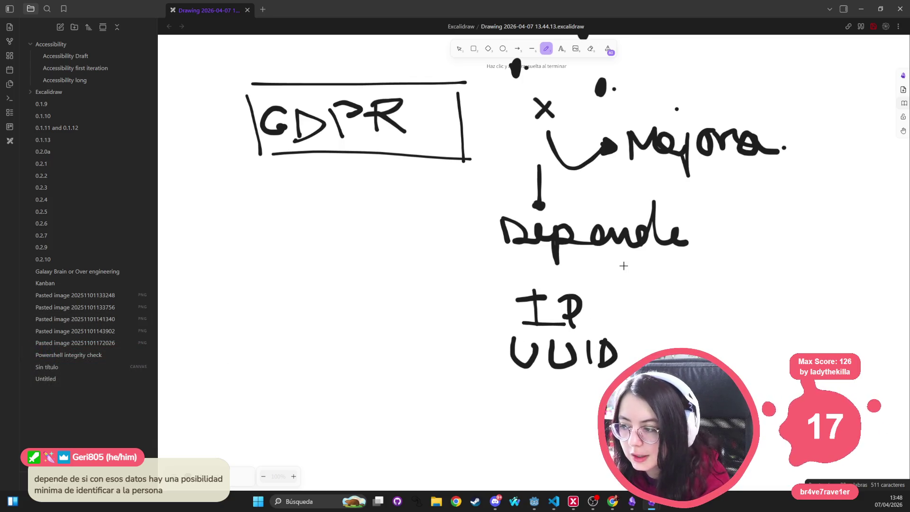
{"action": "left_click_drag", "start_coordinate": [448, 358], "coordinate": [482, 359]}
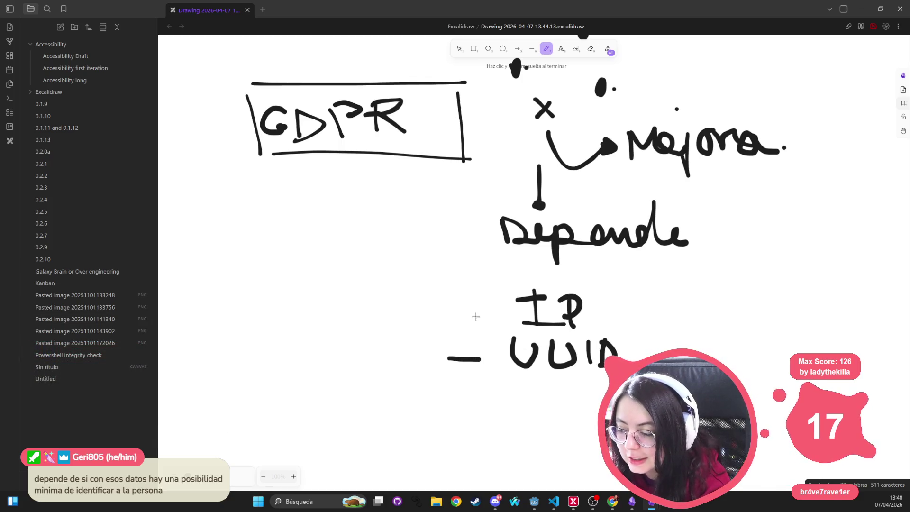
{"action": "left_click_drag", "start_coordinate": [466, 311], "coordinate": [495, 311]}
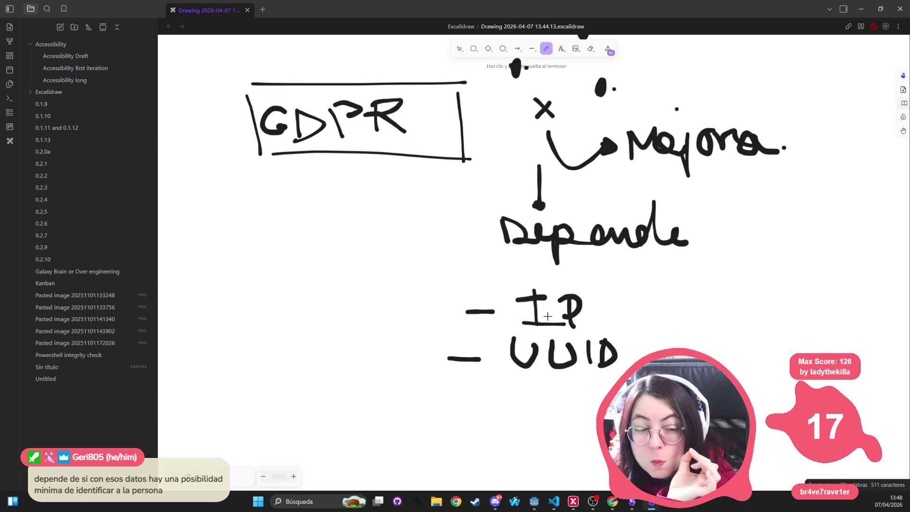
Step: Draw a curved arrow from Mejora down to IP and bracket the IP/UUID list
{"action": "mouse_move", "coordinate": [799, 124]}
{"action": "left_mouse_down"}
{"action": "mouse_move", "coordinate": [795, 243]}
{"action": "mouse_move", "coordinate": [650, 296]}
{"action": "mouse_move", "coordinate": [673, 307]}
{"action": "left_mouse_up"}
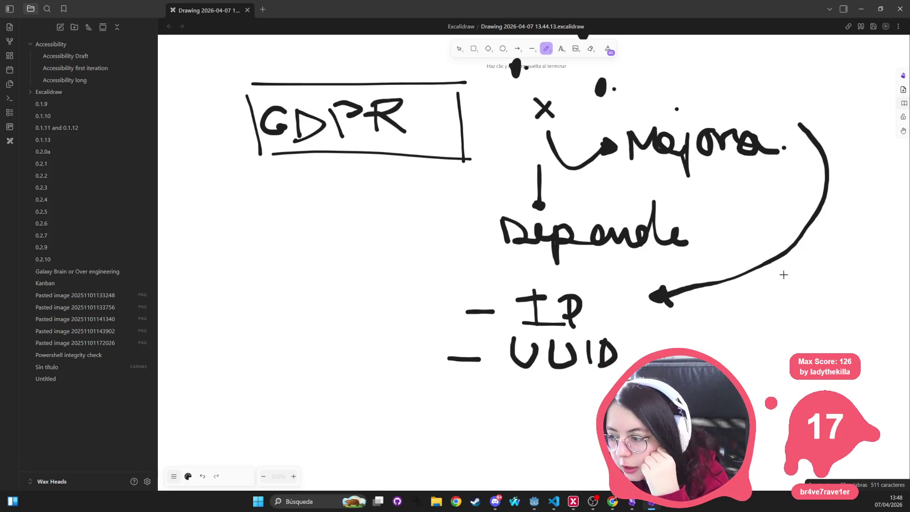
{"action": "scroll", "coordinate": [539, 135], "scroll_direction": "up", "scroll_amount": 2}
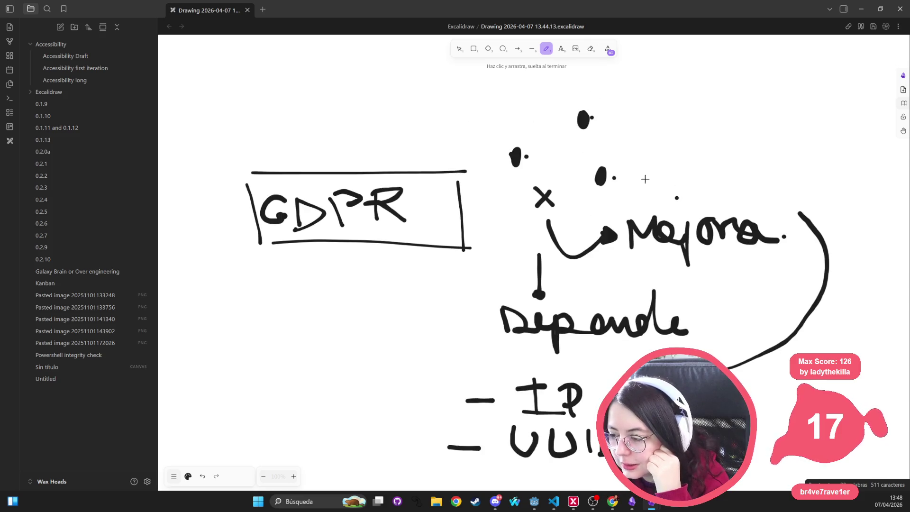
{"action": "scroll", "coordinate": [591, 194], "scroll_direction": "down", "scroll_amount": 2}
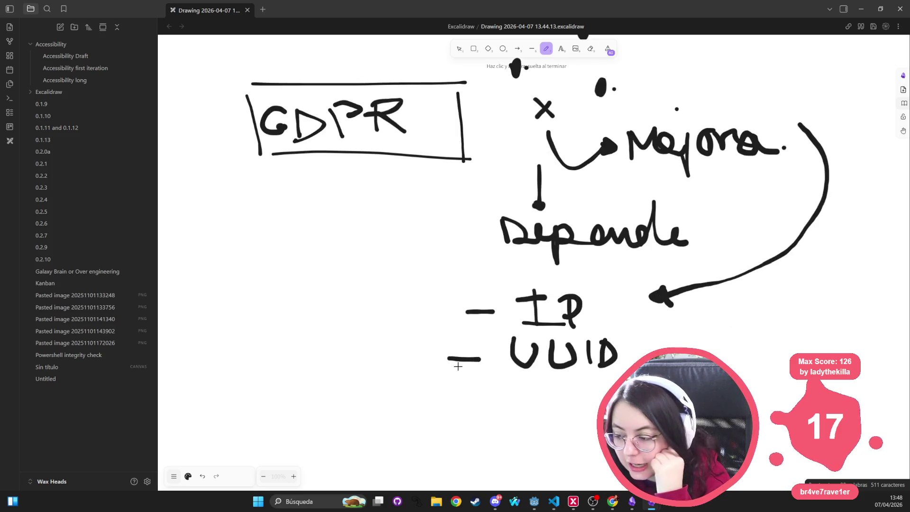
{"action": "mouse_move", "coordinate": [438, 287]}
{"action": "left_mouse_down"}
{"action": "mouse_move", "coordinate": [408, 287]}
{"action": "mouse_move", "coordinate": [413, 377]}
{"action": "mouse_move", "coordinate": [449, 375]}
{"action": "left_mouse_up"}
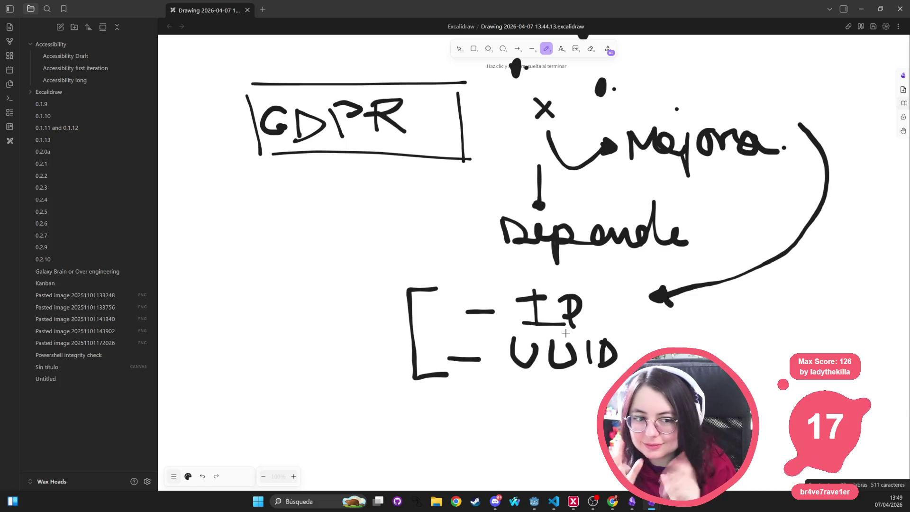
{"action": "mouse_move", "coordinate": [576, 267]}
{"action": "left_mouse_down"}
{"action": "mouse_move", "coordinate": [623, 280]}
{"action": "mouse_move", "coordinate": [579, 386]}
{"action": "left_mouse_up"}
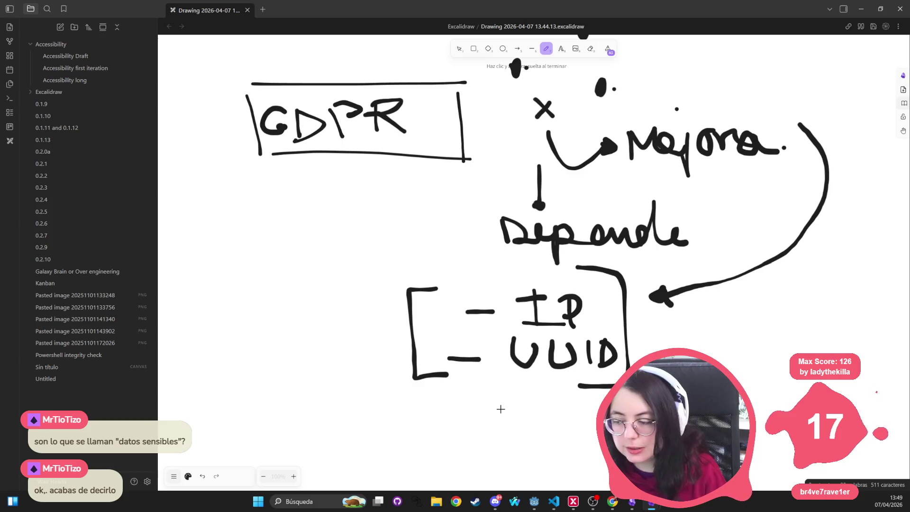
Step: Dot the IP and UUID bullets and draw an equals sign over a column of dashes at left
{"action": "left_click", "coordinate": [443, 307]}
{"action": "left_click", "coordinate": [437, 359]}
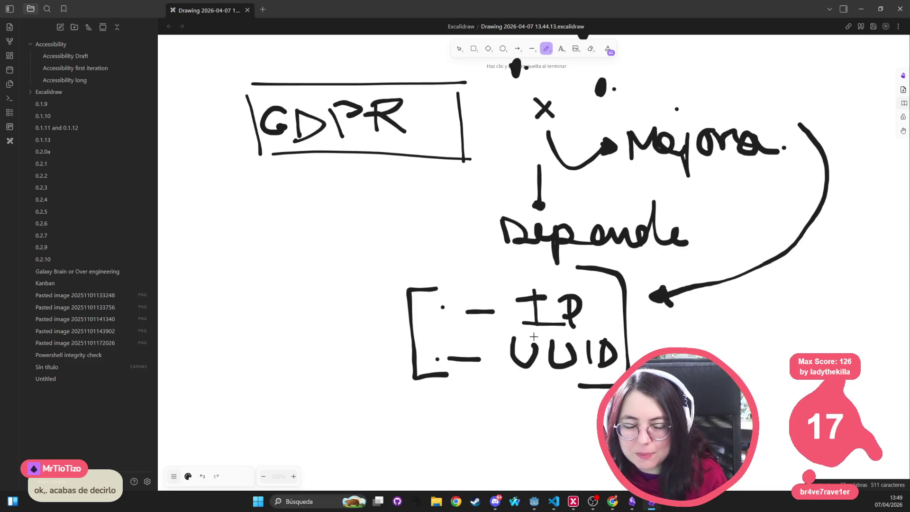
{"action": "mouse_move", "coordinate": [238, 237]}
{"action": "left_mouse_down"}
{"action": "mouse_move", "coordinate": [254, 237]}
{"action": "mouse_move", "coordinate": [243, 254]}
{"action": "mouse_move", "coordinate": [250, 282]}
{"action": "left_mouse_up"}
{"action": "left_click_drag", "start_coordinate": [229, 311], "coordinate": [252, 313]}
{"action": "left_click_drag", "start_coordinate": [216, 347], "coordinate": [233, 348]}
{"action": "left_click_drag", "start_coordinate": [214, 373], "coordinate": [227, 375]}
Step: Draw a long curve beside the dash column and mark an X in the GDPR box
{"action": "mouse_move", "coordinate": [274, 240]}
{"action": "left_mouse_down"}
{"action": "mouse_move", "coordinate": [260, 349]}
{"action": "mouse_move", "coordinate": [243, 362]}
{"action": "mouse_move", "coordinate": [342, 306]}
{"action": "left_mouse_up"}
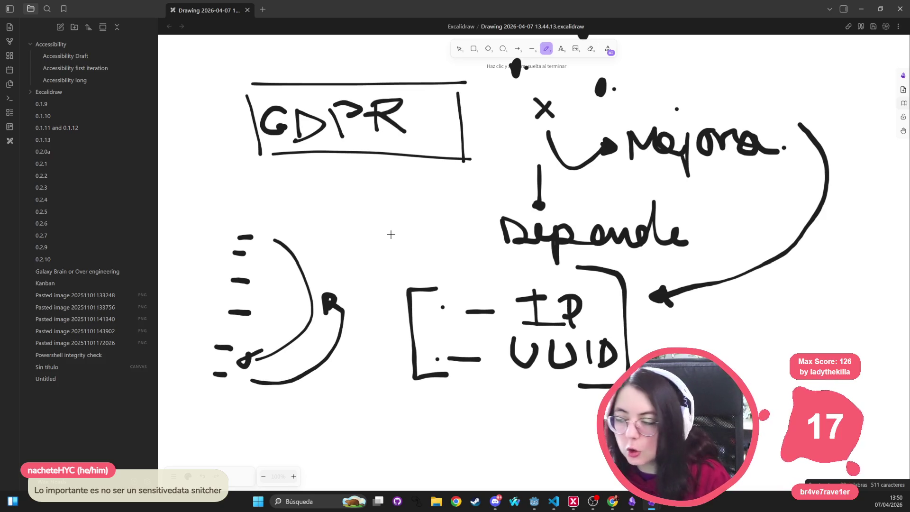
{"action": "scroll", "coordinate": [524, 146], "scroll_direction": "up", "scroll_amount": 2}
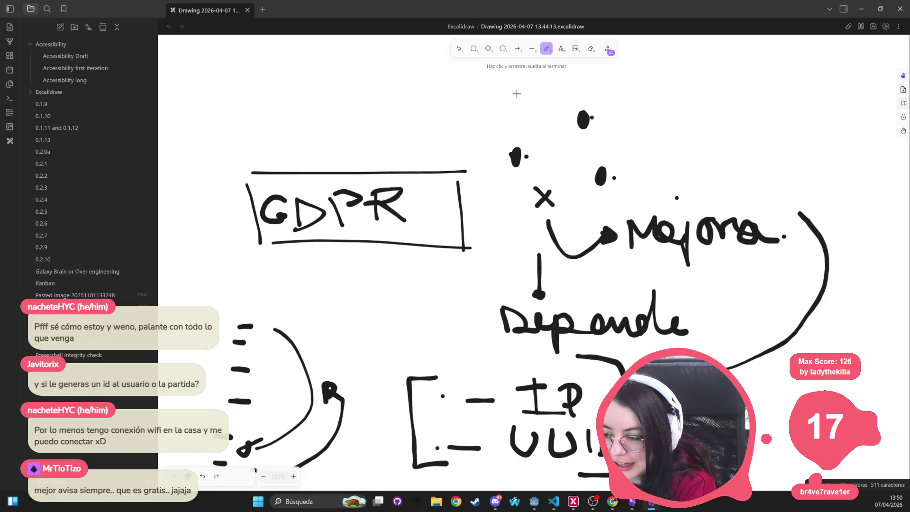
{"action": "mouse_move", "coordinate": [458, 179]}
{"action": "left_mouse_down"}
{"action": "mouse_move", "coordinate": [436, 195]}
{"action": "mouse_move", "coordinate": [467, 201]}
{"action": "left_mouse_up"}
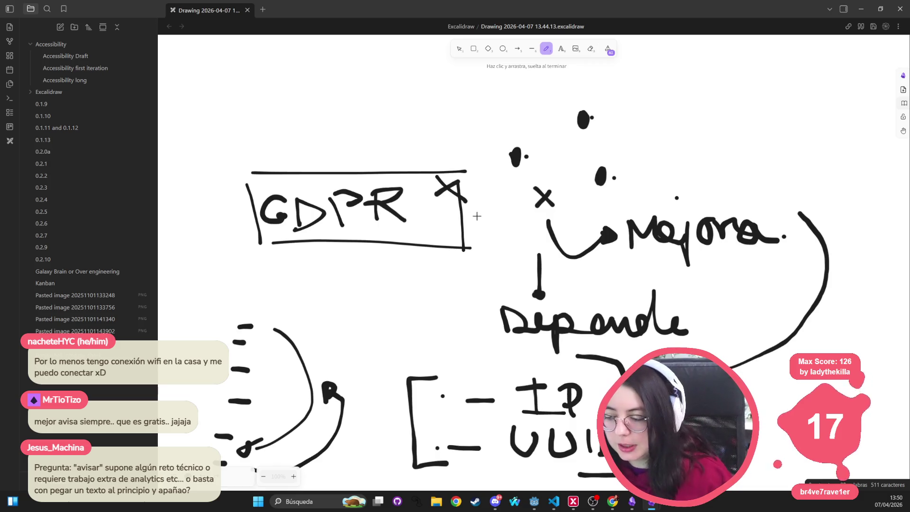
Step: Underline UUID and hand-write 'Salted' below the box
{"action": "scroll", "coordinate": [474, 209], "scroll_direction": "down", "scroll_amount": 5}
{"action": "left_click_drag", "start_coordinate": [516, 246], "coordinate": [621, 247]}
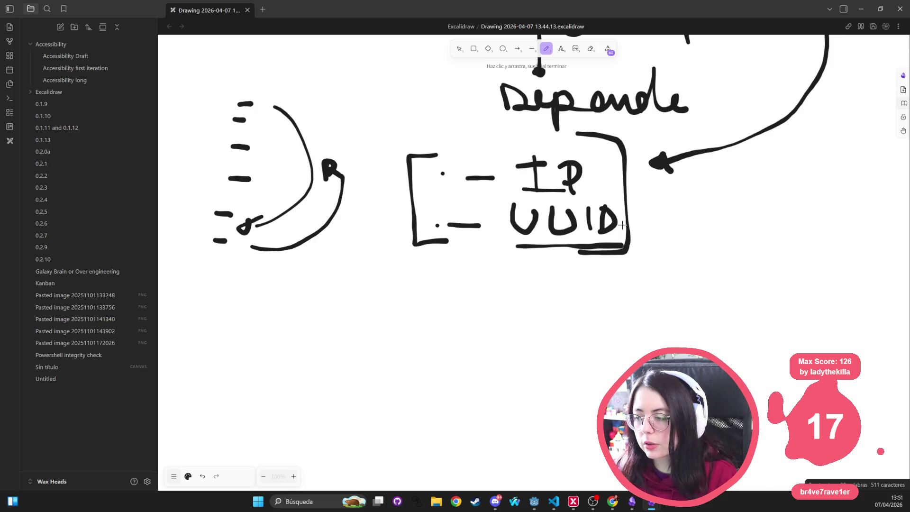
{"action": "left_click_drag", "start_coordinate": [397, 304], "coordinate": [391, 348]}
{"action": "left_click_drag", "start_coordinate": [455, 333], "coordinate": [473, 355]}
{"action": "left_click_drag", "start_coordinate": [472, 299], "coordinate": [481, 351]}
{"action": "left_click_drag", "start_coordinate": [501, 291], "coordinate": [504, 349]}
{"action": "mouse_move", "coordinate": [489, 331]}
{"action": "left_mouse_down"}
{"action": "mouse_move", "coordinate": [522, 326]}
{"action": "mouse_move", "coordinate": [531, 350]}
{"action": "left_mouse_up"}
{"action": "left_click_drag", "start_coordinate": [567, 327], "coordinate": [568, 351]}
{"action": "left_click_drag", "start_coordinate": [567, 299], "coordinate": [572, 352]}
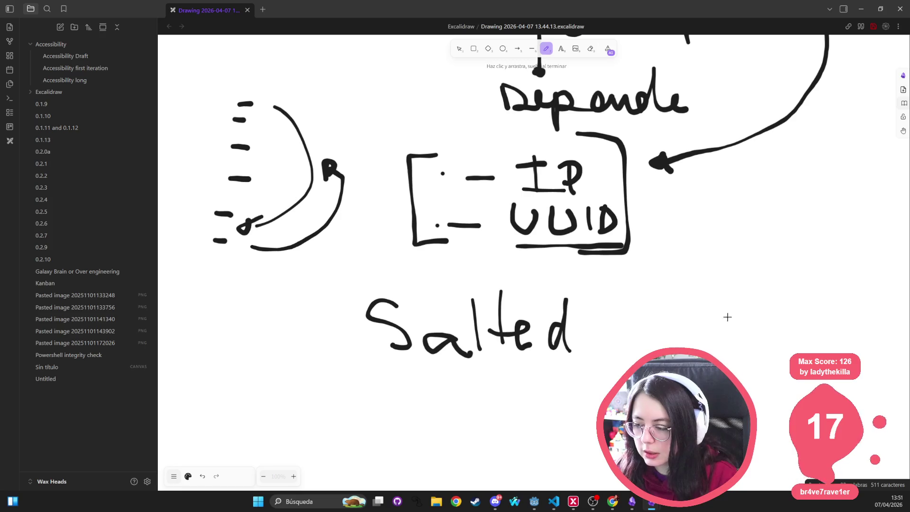
Step: Write 'Steam' under Salted and enclose it in brackets
{"action": "mouse_move", "coordinate": [402, 380]}
{"action": "left_mouse_down"}
{"action": "mouse_move", "coordinate": [379, 401]}
{"action": "mouse_move", "coordinate": [386, 417]}
{"action": "mouse_move", "coordinate": [417, 417]}
{"action": "left_mouse_up"}
{"action": "mouse_move", "coordinate": [406, 404]}
{"action": "left_mouse_down"}
{"action": "mouse_move", "coordinate": [439, 404]}
{"action": "mouse_move", "coordinate": [459, 420]}
{"action": "mouse_move", "coordinate": [512, 401]}
{"action": "mouse_move", "coordinate": [530, 411]}
{"action": "left_mouse_up"}
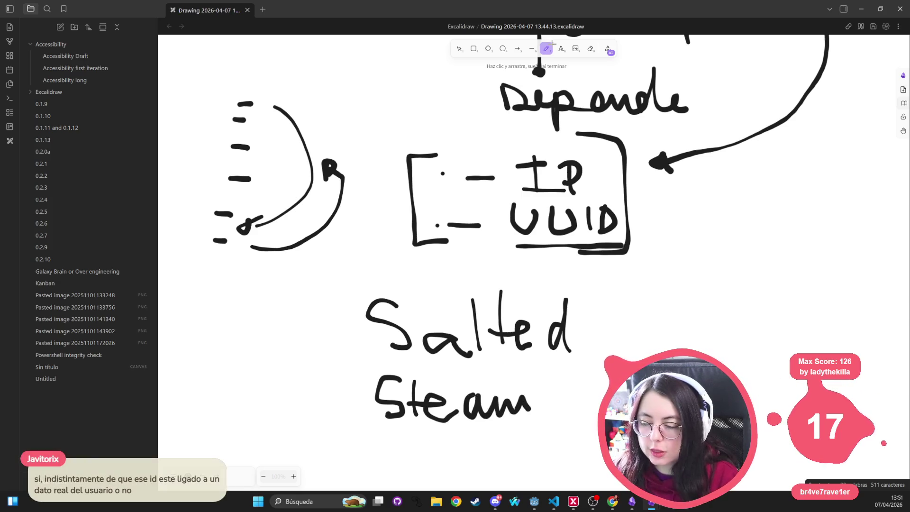
{"action": "mouse_move", "coordinate": [365, 364]}
{"action": "left_mouse_down"}
{"action": "mouse_move", "coordinate": [356, 429]}
{"action": "mouse_move", "coordinate": [382, 427]}
{"action": "left_mouse_up"}
{"action": "mouse_move", "coordinate": [533, 367]}
{"action": "left_mouse_down"}
{"action": "mouse_move", "coordinate": [570, 385]}
{"action": "mouse_move", "coordinate": [538, 436]}
{"action": "left_mouse_up"}
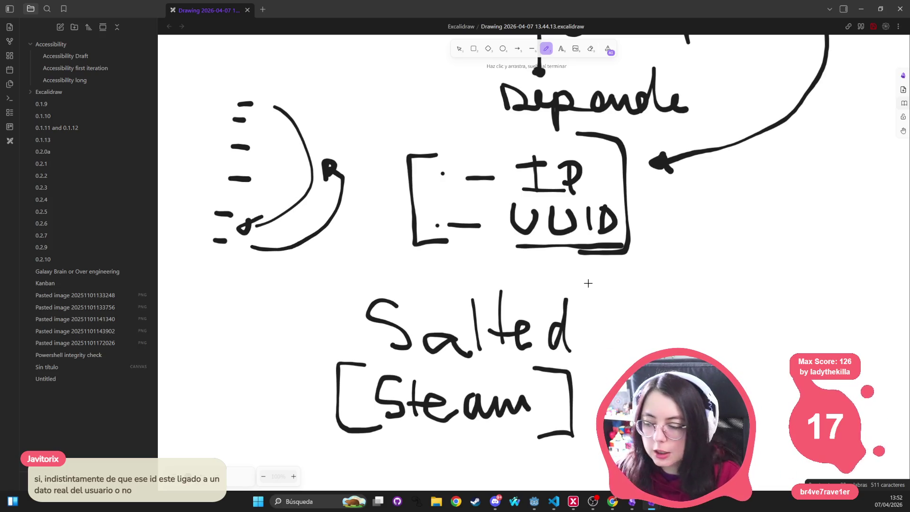
Step: Draw an arrow out of [Steam] and hand-write 'Sha256' after it
{"action": "scroll", "coordinate": [588, 283], "scroll_direction": "down", "scroll_amount": 1}
{"action": "left_click_drag", "start_coordinate": [584, 353], "coordinate": [600, 348]}
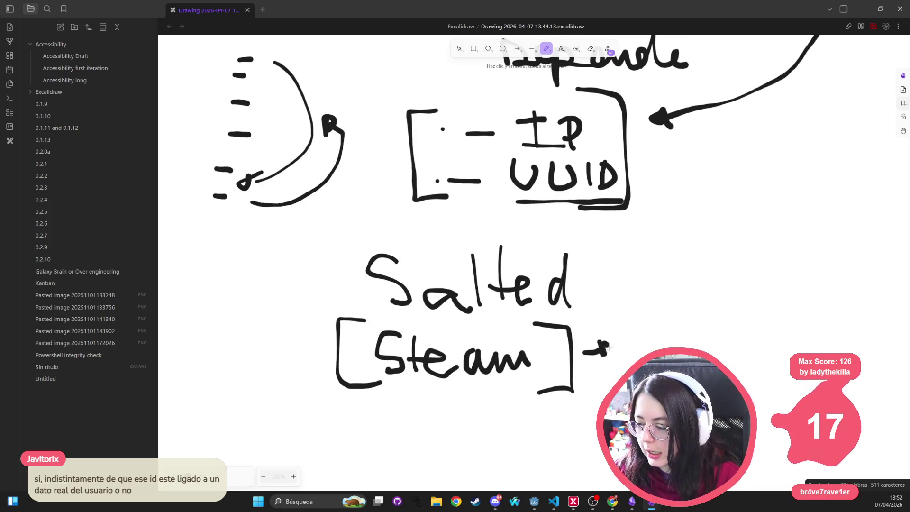
{"action": "left_click_drag", "start_coordinate": [638, 326], "coordinate": [657, 356]}
{"action": "mouse_move", "coordinate": [687, 322]}
{"action": "left_mouse_down"}
{"action": "mouse_move", "coordinate": [684, 336]}
{"action": "mouse_move", "coordinate": [717, 352]}
{"action": "left_mouse_up"}
{"action": "mouse_move", "coordinate": [730, 339]}
{"action": "left_mouse_down"}
{"action": "mouse_move", "coordinate": [734, 355]}
{"action": "mouse_move", "coordinate": [764, 353]}
{"action": "left_mouse_up"}
{"action": "left_click_drag", "start_coordinate": [764, 317], "coordinate": [775, 316]}
{"action": "mouse_move", "coordinate": [809, 315]}
{"action": "left_mouse_down"}
{"action": "mouse_move", "coordinate": [795, 343]}
{"action": "mouse_move", "coordinate": [802, 338]}
{"action": "left_mouse_up"}
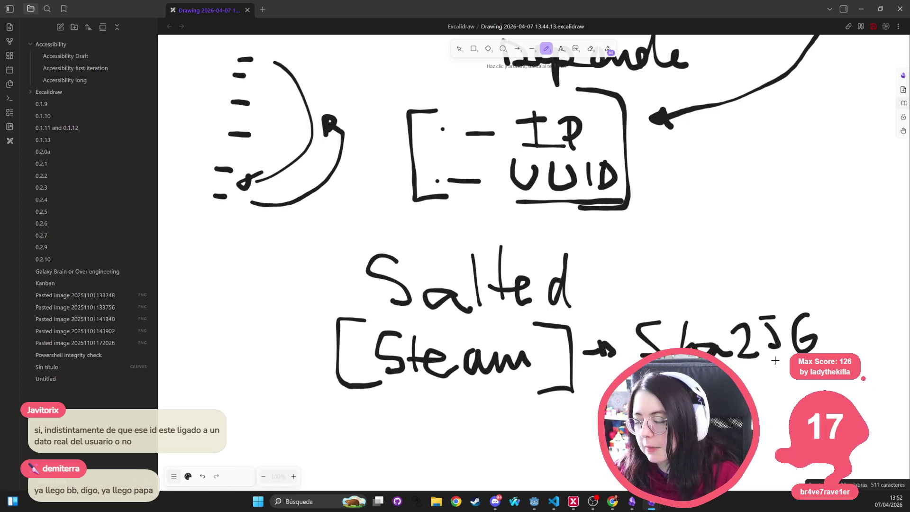
{"action": "scroll", "coordinate": [742, 367], "scroll_direction": "down", "scroll_amount": 1}
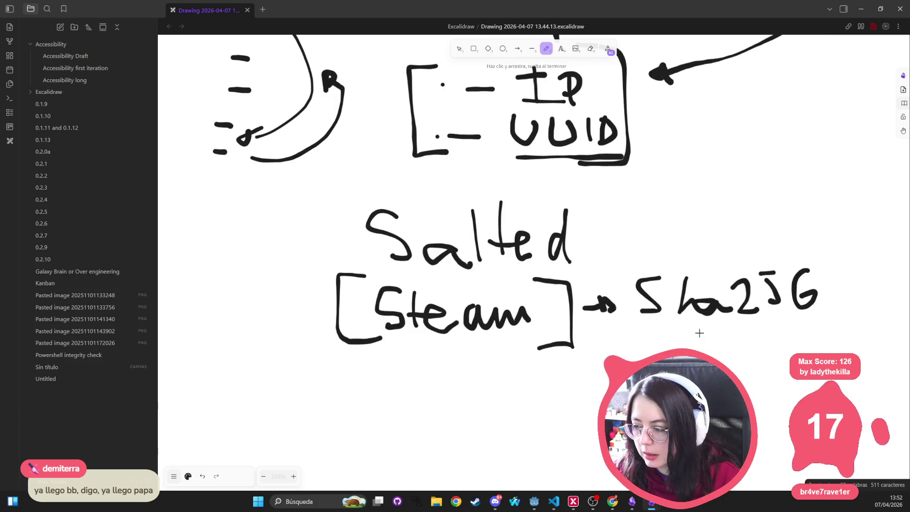
Step: Underline and circle Sha256, add curved arrows between it and Steam, and a dash by Salted
{"action": "mouse_move", "coordinate": [708, 329]}
{"action": "left_mouse_down"}
{"action": "mouse_move", "coordinate": [522, 390]}
{"action": "mouse_move", "coordinate": [526, 403]}
{"action": "left_mouse_up"}
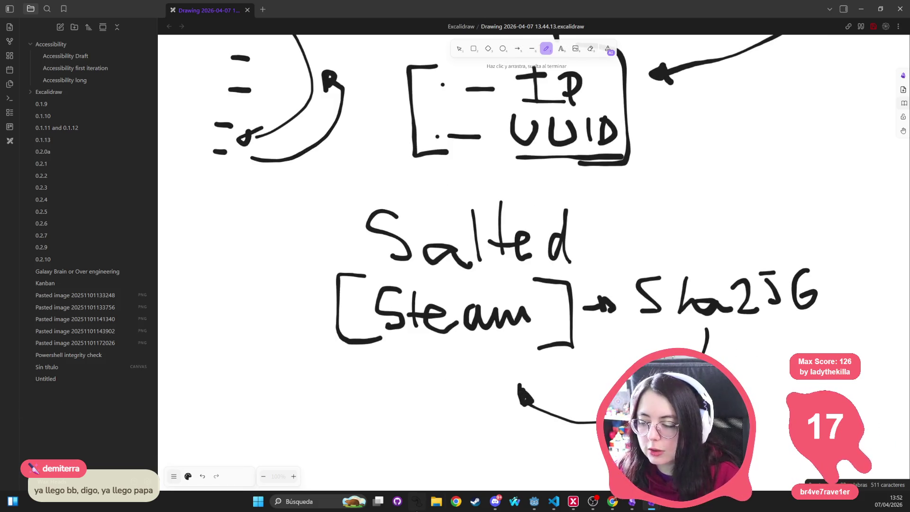
{"action": "scroll", "coordinate": [597, 344], "scroll_direction": "down", "scroll_amount": 1}
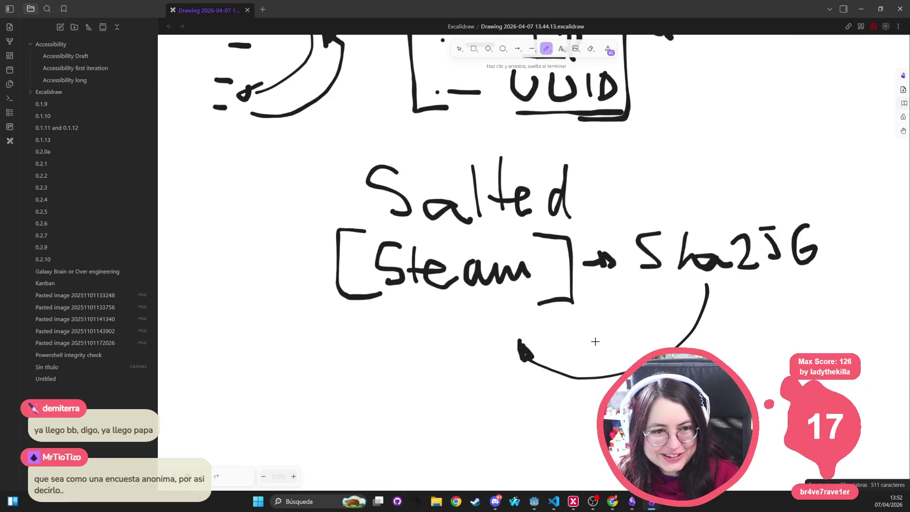
{"action": "left_click_drag", "start_coordinate": [318, 205], "coordinate": [327, 205]}
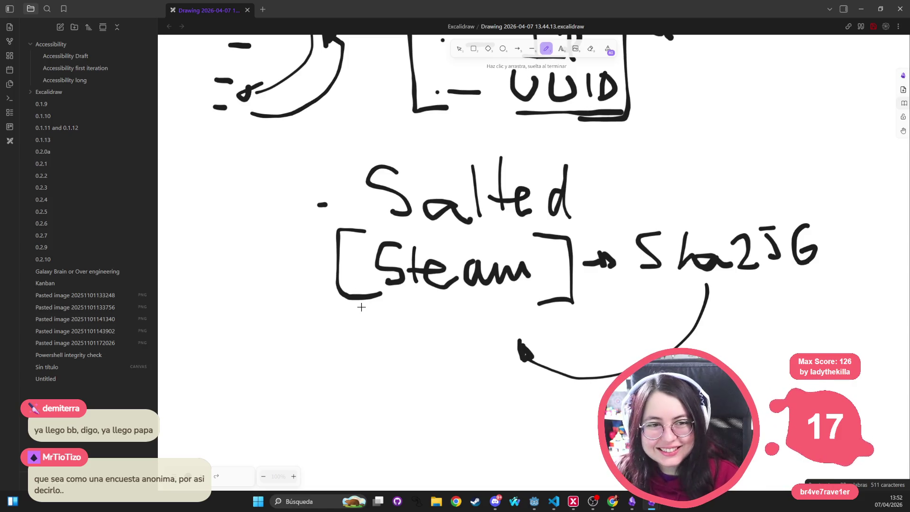
{"action": "left_click_drag", "start_coordinate": [647, 294], "coordinate": [828, 281]}
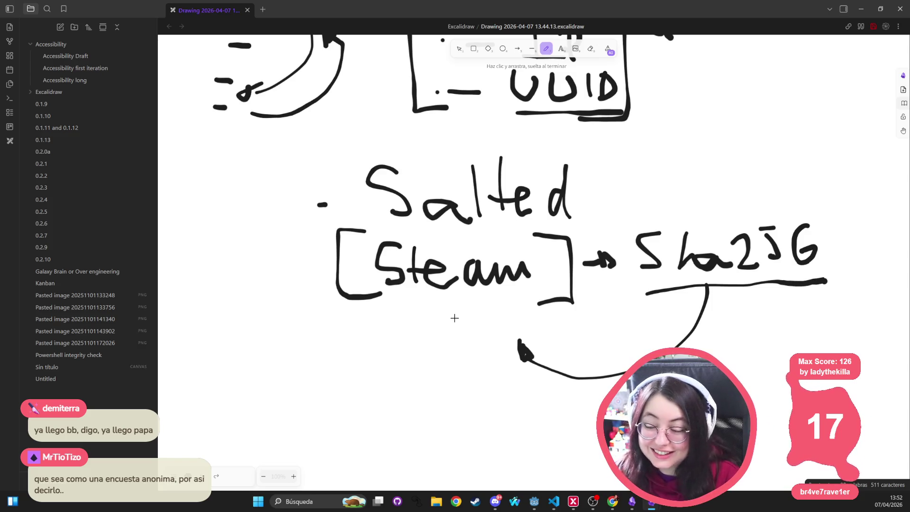
{"action": "mouse_move", "coordinate": [565, 236]}
{"action": "left_mouse_down"}
{"action": "mouse_move", "coordinate": [576, 223]}
{"action": "mouse_move", "coordinate": [674, 205]}
{"action": "left_mouse_up"}
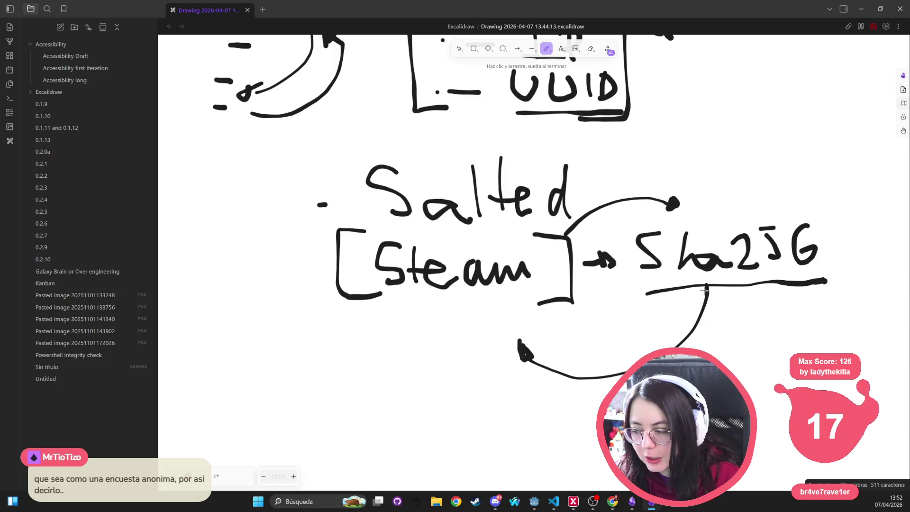
{"action": "left_click_drag", "start_coordinate": [522, 344], "coordinate": [517, 359]}
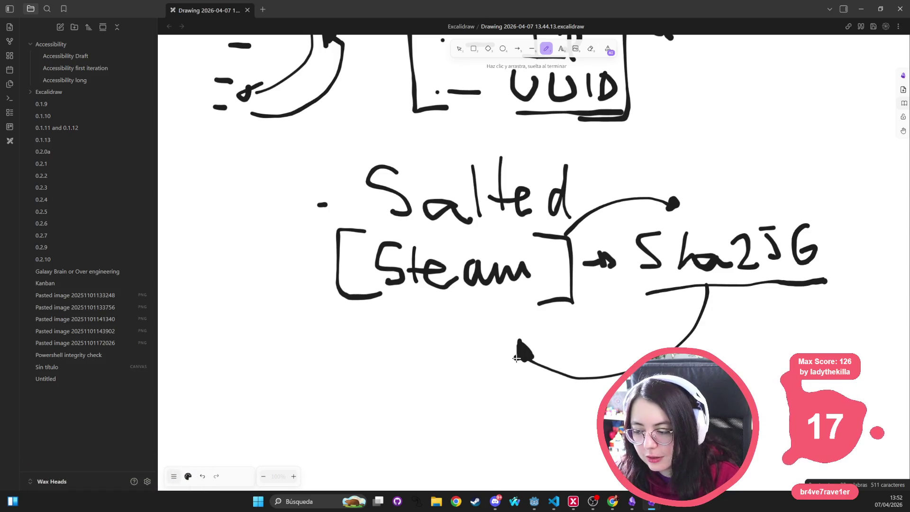
{"action": "mouse_move", "coordinate": [568, 232]}
{"action": "left_mouse_down"}
{"action": "mouse_move", "coordinate": [624, 195]}
{"action": "mouse_move", "coordinate": [677, 206]}
{"action": "left_mouse_up"}
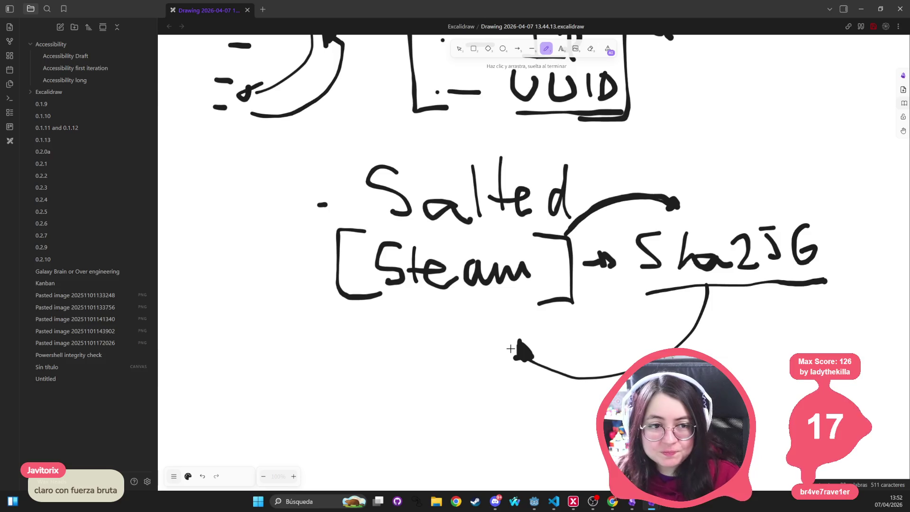
{"action": "mouse_move", "coordinate": [858, 241]}
{"action": "left_mouse_down"}
{"action": "mouse_move", "coordinate": [732, 201]}
{"action": "mouse_move", "coordinate": [690, 303]}
{"action": "mouse_move", "coordinate": [827, 220]}
{"action": "left_mouse_up"}
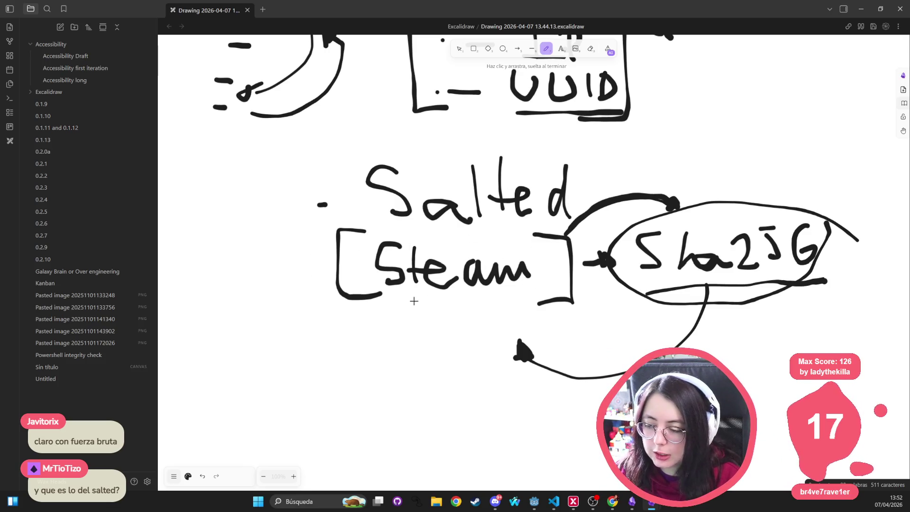
Step: Retrace the Steam-to-Sha256 arrow, box Sha256, and draw an arrow into Salted
{"action": "mouse_move", "coordinate": [561, 235]}
{"action": "left_mouse_down"}
{"action": "mouse_move", "coordinate": [655, 201]}
{"action": "mouse_move", "coordinate": [674, 209]}
{"action": "left_mouse_up"}
{"action": "mouse_move", "coordinate": [833, 209]}
{"action": "left_mouse_down"}
{"action": "mouse_move", "coordinate": [606, 225]}
{"action": "mouse_move", "coordinate": [788, 300]}
{"action": "mouse_move", "coordinate": [831, 211]}
{"action": "mouse_move", "coordinate": [681, 221]}
{"action": "left_mouse_up"}
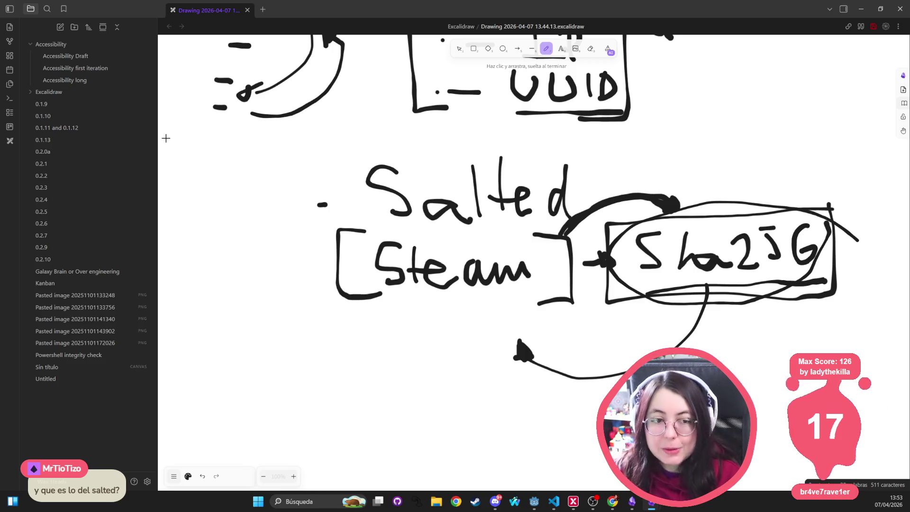
{"action": "mouse_move", "coordinate": [313, 204]}
{"action": "left_mouse_down"}
{"action": "mouse_move", "coordinate": [352, 207]}
{"action": "mouse_move", "coordinate": [350, 217]}
{"action": "mouse_move", "coordinate": [364, 208]}
{"action": "left_mouse_up"}
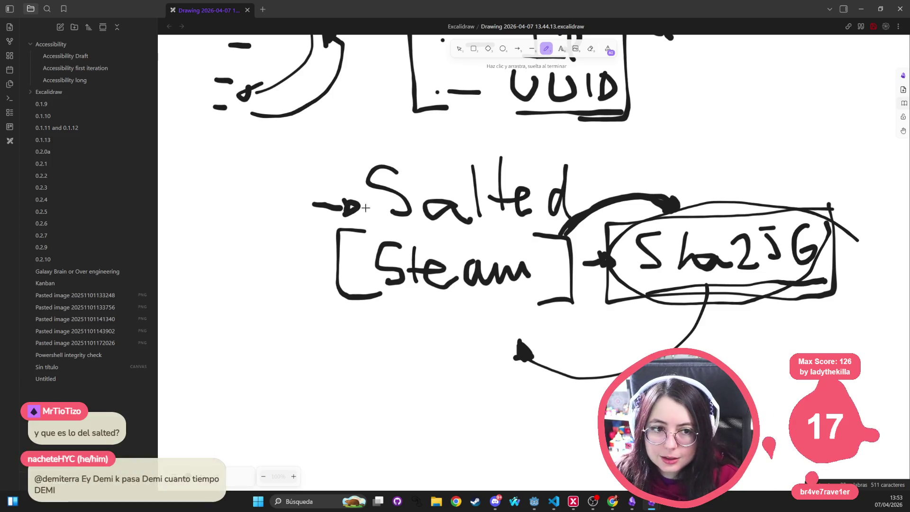
Step: Write an FD mark above Salted and draw an X with a looping arrow to its left
{"action": "scroll", "coordinate": [382, 198], "scroll_direction": "down", "scroll_amount": 1}
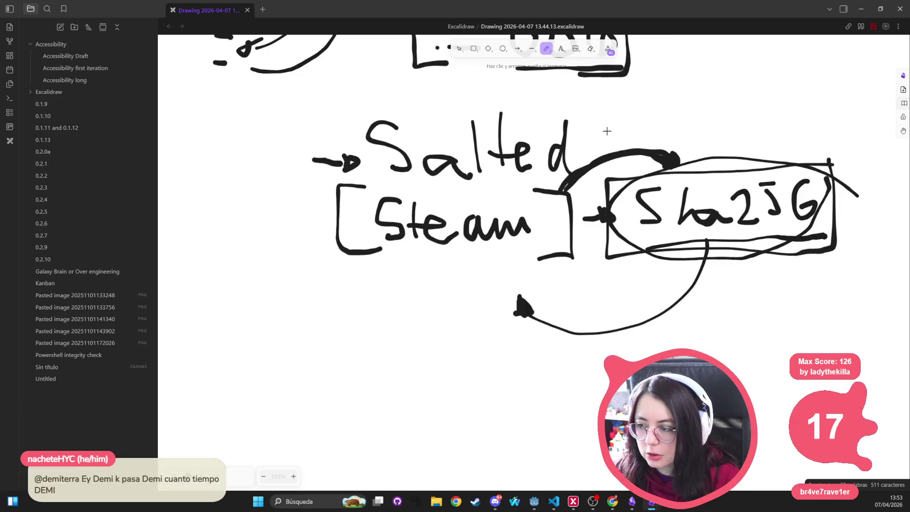
{"action": "left_click_drag", "start_coordinate": [585, 97], "coordinate": [586, 124]}
{"action": "mouse_move", "coordinate": [569, 118]}
{"action": "left_mouse_down"}
{"action": "mouse_move", "coordinate": [601, 114]}
{"action": "mouse_move", "coordinate": [607, 98]}
{"action": "mouse_move", "coordinate": [598, 123]}
{"action": "left_mouse_up"}
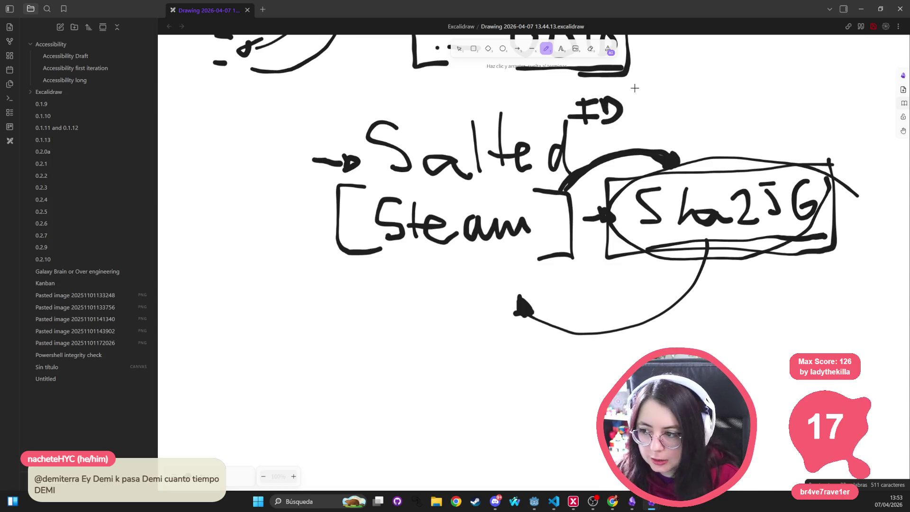
{"action": "mouse_move", "coordinate": [286, 139]}
{"action": "left_mouse_down"}
{"action": "mouse_move", "coordinate": [267, 162]}
{"action": "mouse_move", "coordinate": [288, 170]}
{"action": "left_mouse_up"}
{"action": "left_click_drag", "start_coordinate": [245, 150], "coordinate": [264, 227]}
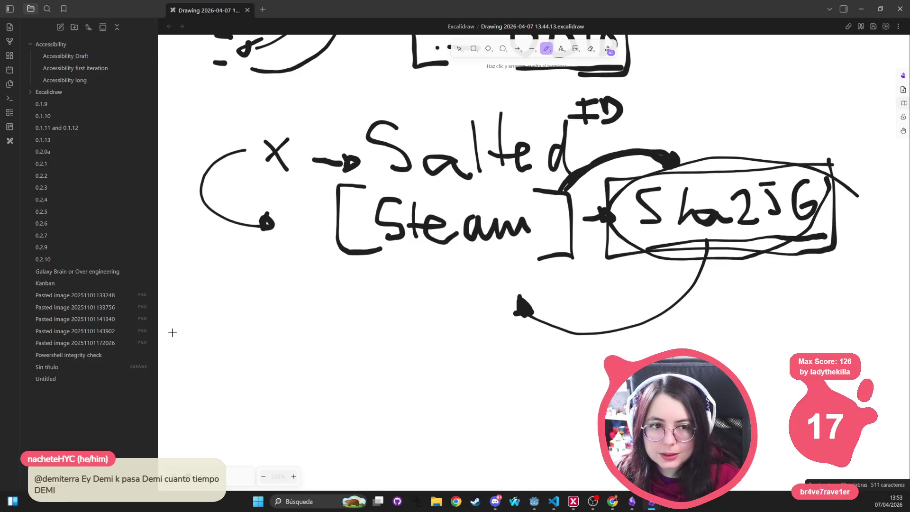
{"action": "mouse_move", "coordinate": [653, 89]}
{"action": "left_mouse_down"}
{"action": "mouse_move", "coordinate": [338, 89]}
{"action": "mouse_move", "coordinate": [443, 191]}
{"action": "mouse_move", "coordinate": [648, 118]}
{"action": "mouse_move", "coordinate": [646, 90]}
{"action": "left_mouse_up"}
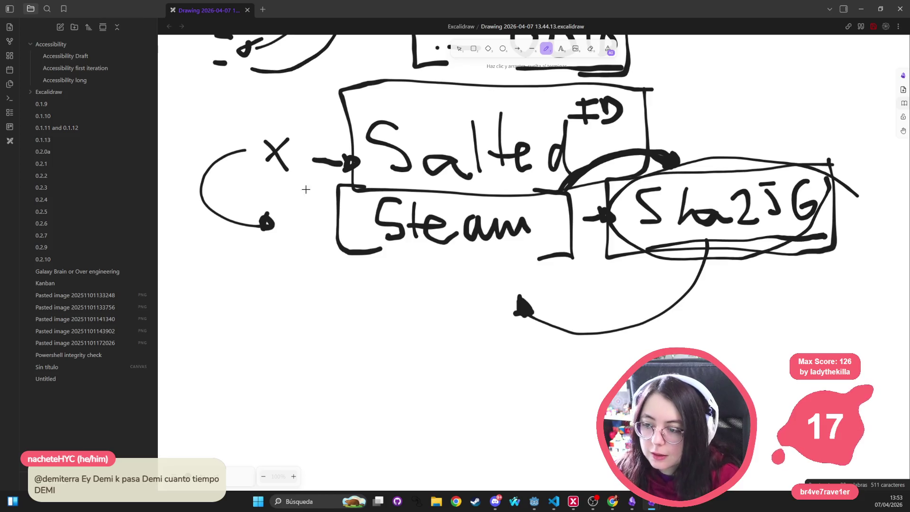
Step: Mark an X on the Salted box corner and boldly draw a curve from Steam to Sha256
{"action": "left_click_drag", "start_coordinate": [355, 103], "coordinate": [318, 124]}
{"action": "left_click_drag", "start_coordinate": [326, 89], "coordinate": [355, 122]}
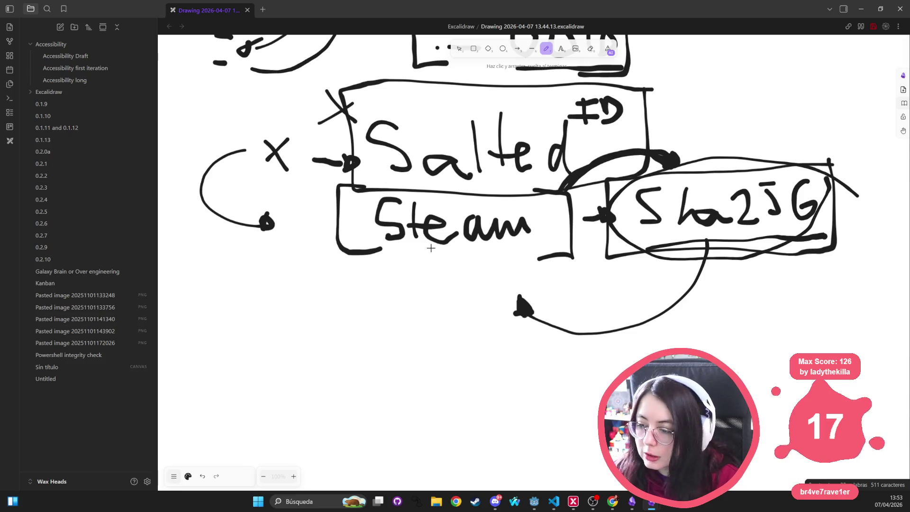
{"action": "mouse_move", "coordinate": [422, 285]}
{"action": "left_mouse_down"}
{"action": "mouse_move", "coordinate": [455, 339]}
{"action": "mouse_move", "coordinate": [758, 248]}
{"action": "mouse_move", "coordinate": [764, 266]}
{"action": "left_mouse_up"}
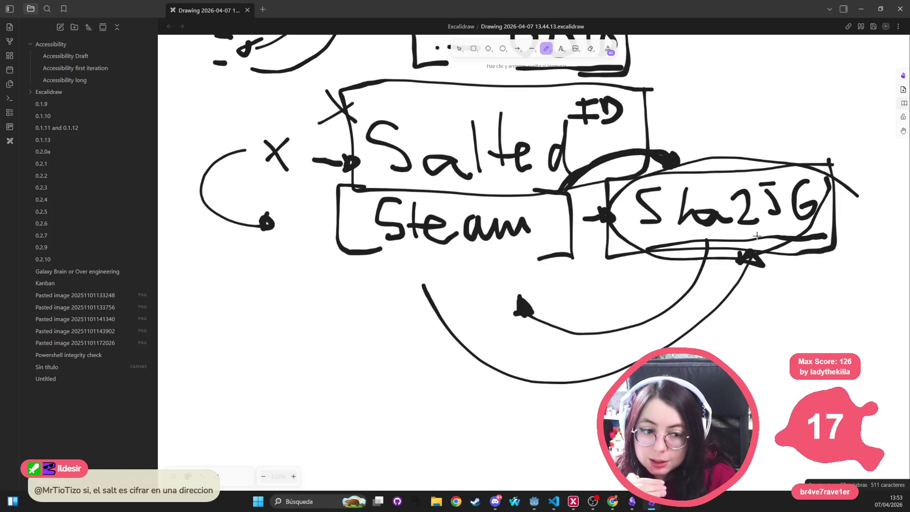
{"action": "mouse_move", "coordinate": [569, 180]}
{"action": "left_mouse_down"}
{"action": "mouse_move", "coordinate": [678, 154]}
{"action": "mouse_move", "coordinate": [683, 166]}
{"action": "mouse_move", "coordinate": [662, 174]}
{"action": "left_mouse_up"}
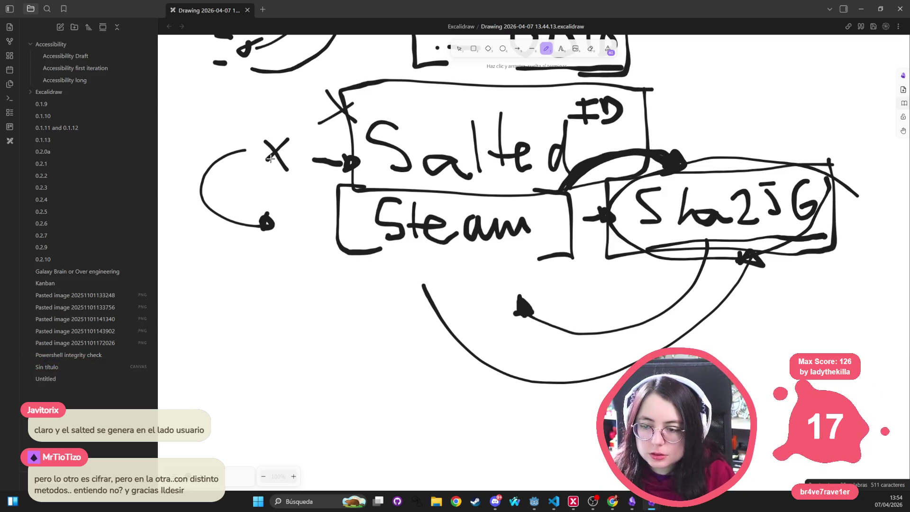
Step: Dot an arc beside the X, undoing one stray dash with Ctrl+Z
{"action": "left_click", "coordinate": [231, 166]}
{"action": "left_click", "coordinate": [213, 178]}
{"action": "left_click", "coordinate": [218, 197]}
{"action": "left_click_drag", "start_coordinate": [239, 208], "coordinate": [248, 210]}
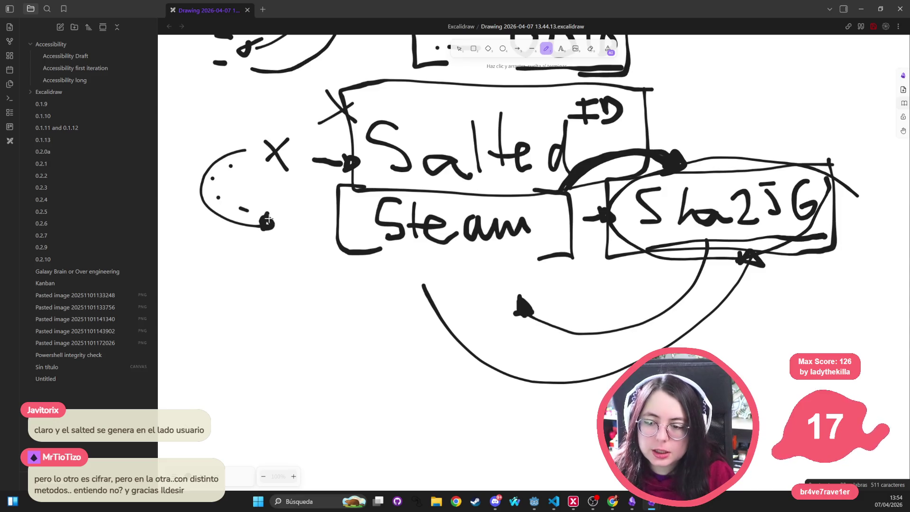
{"action": "key", "text": "ctrl+z"}
{"action": "left_click", "coordinate": [232, 205]}
{"action": "left_click", "coordinate": [244, 214]}
{"action": "left_click", "coordinate": [242, 162]}
{"action": "left_click", "coordinate": [208, 189]}
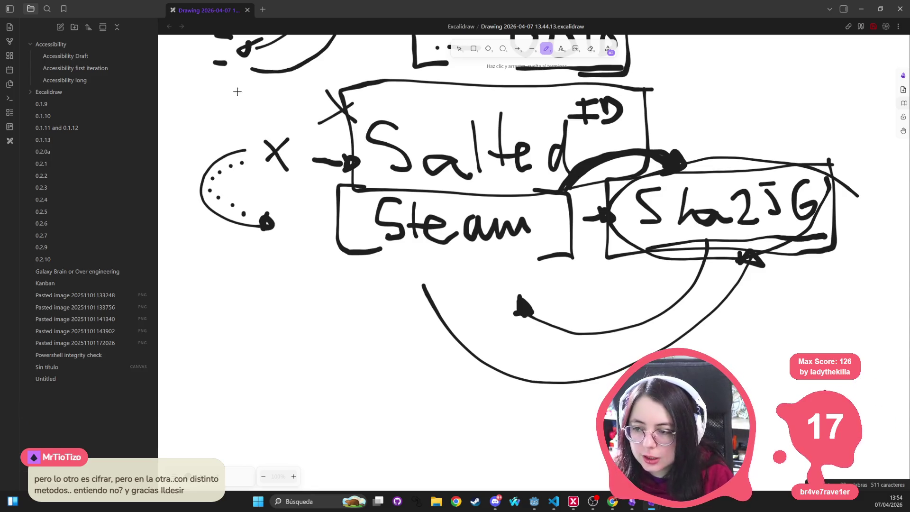
Step: Add another X near Salted, a stroke under the Steam box, and an x below Sha256
{"action": "mouse_move", "coordinate": [302, 93]}
{"action": "left_mouse_down"}
{"action": "mouse_move", "coordinate": [286, 121]}
{"action": "mouse_move", "coordinate": [318, 141]}
{"action": "left_mouse_up"}
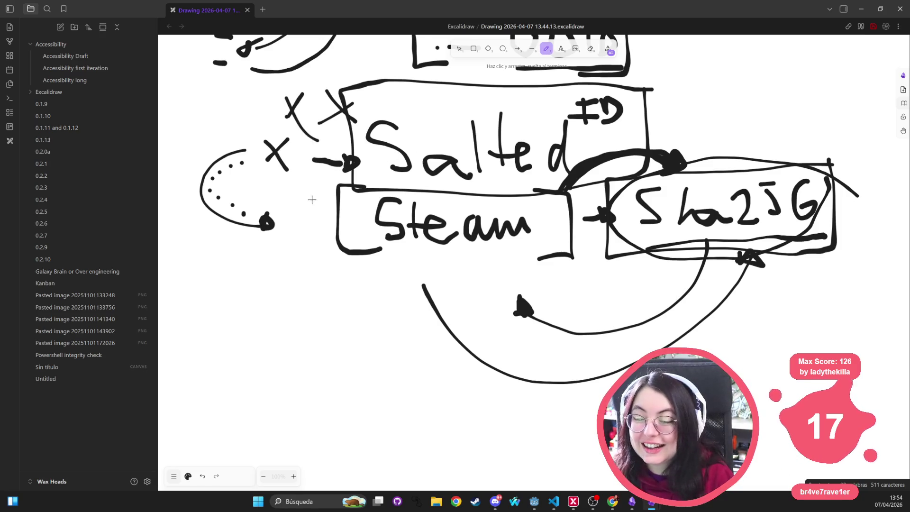
{"action": "mouse_move", "coordinate": [369, 251]}
{"action": "left_mouse_down"}
{"action": "mouse_move", "coordinate": [371, 262]}
{"action": "mouse_move", "coordinate": [529, 275]}
{"action": "mouse_move", "coordinate": [536, 254]}
{"action": "left_mouse_up"}
{"action": "mouse_move", "coordinate": [681, 259]}
{"action": "left_mouse_down"}
{"action": "mouse_move", "coordinate": [669, 277]}
{"action": "mouse_move", "coordinate": [682, 277]}
{"action": "left_mouse_up"}
{"action": "scroll", "coordinate": [431, 293], "scroll_direction": "down", "scroll_amount": 2}
Step: Zoom out, bracket the Salted, Steam and Sha256 boxes on both sides, and X beside GDPR
{"action": "scroll", "coordinate": [437, 281], "scroll_direction": "down", "scroll_amount": 6, "text": "ctrl"}
{"action": "scroll", "coordinate": [436, 282], "scroll_direction": "down", "scroll_amount": 3, "text": "ctrl"}
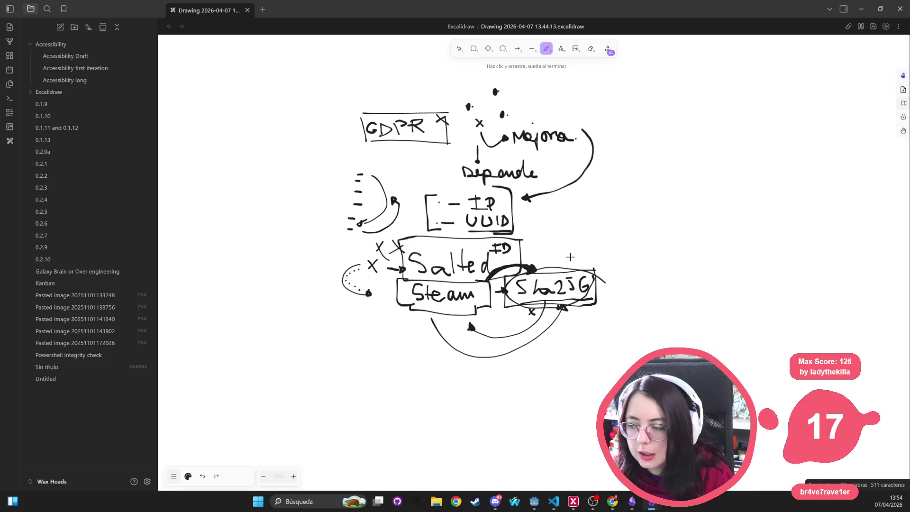
{"action": "mouse_move", "coordinate": [574, 238]}
{"action": "left_mouse_down"}
{"action": "mouse_move", "coordinate": [618, 249]}
{"action": "mouse_move", "coordinate": [585, 335]}
{"action": "left_mouse_up"}
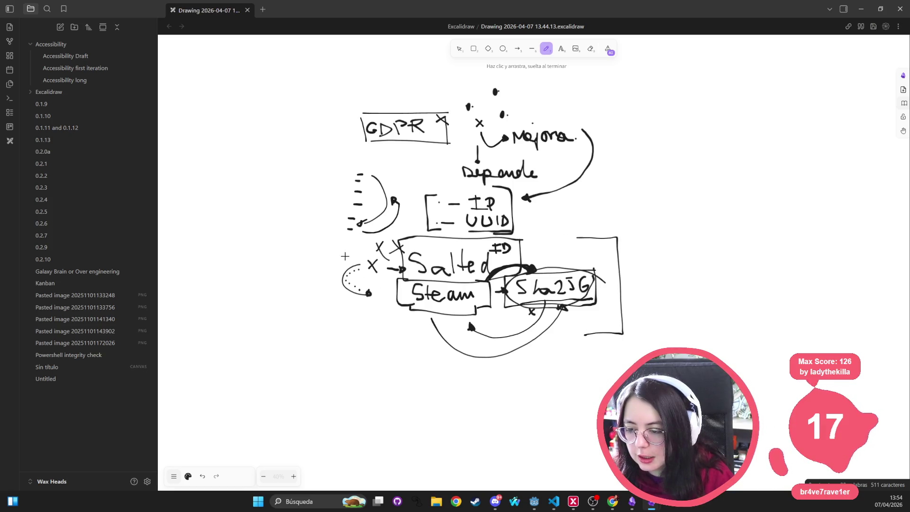
{"action": "mouse_move", "coordinate": [338, 240]}
{"action": "left_mouse_down"}
{"action": "mouse_move", "coordinate": [313, 330]}
{"action": "mouse_move", "coordinate": [360, 348]}
{"action": "left_mouse_up"}
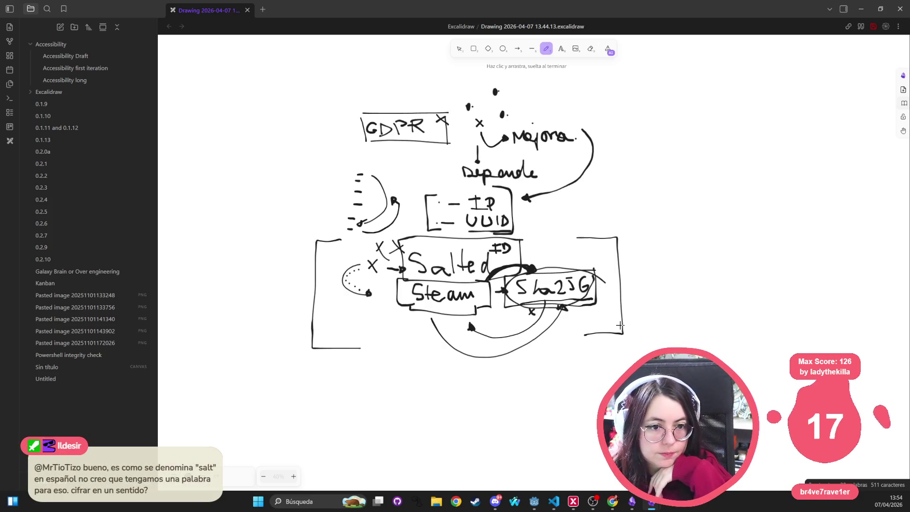
{"action": "mouse_move", "coordinate": [464, 241]}
{"action": "left_mouse_down"}
{"action": "mouse_move", "coordinate": [453, 284]}
{"action": "mouse_move", "coordinate": [403, 248]}
{"action": "mouse_move", "coordinate": [457, 245]}
{"action": "mouse_move", "coordinate": [458, 276]}
{"action": "mouse_move", "coordinate": [447, 282]}
{"action": "left_mouse_up"}
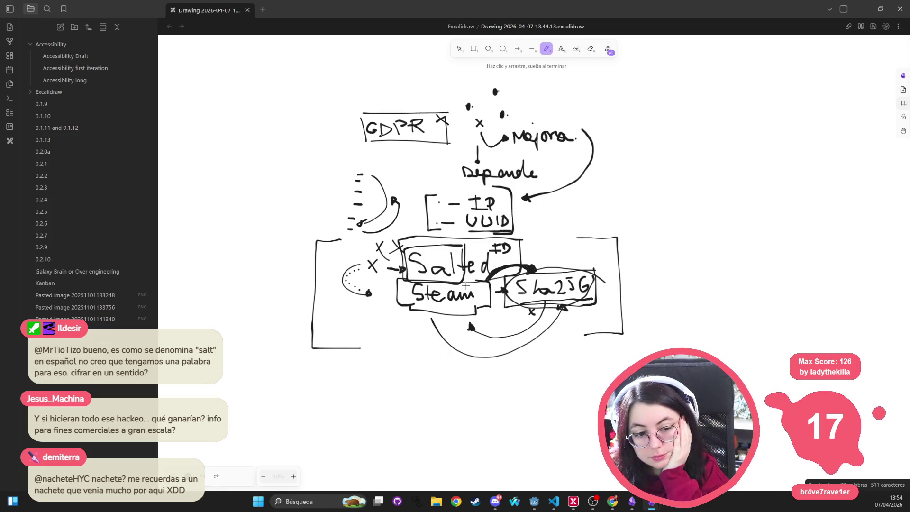
{"action": "mouse_move", "coordinate": [352, 118]}
{"action": "left_mouse_down"}
{"action": "mouse_move", "coordinate": [336, 132]}
{"action": "mouse_move", "coordinate": [355, 129]}
{"action": "left_mouse_up"}
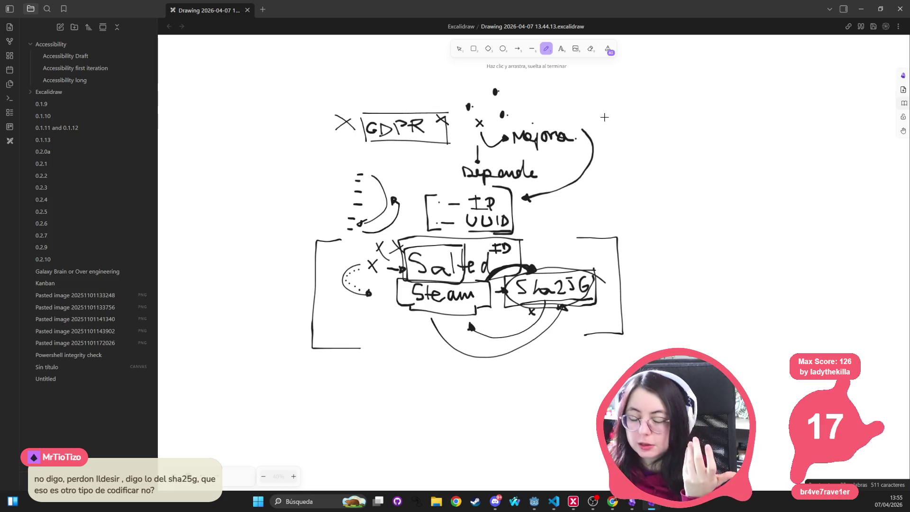
Step: Pan right, hand-write '1. Avisar.' beside the diagram, and start a box next to it
{"action": "scroll", "coordinate": [469, 170], "scroll_direction": "up", "scroll_amount": 2}
{"action": "scroll", "coordinate": [469, 171], "scroll_direction": "right", "scroll_amount": 5}
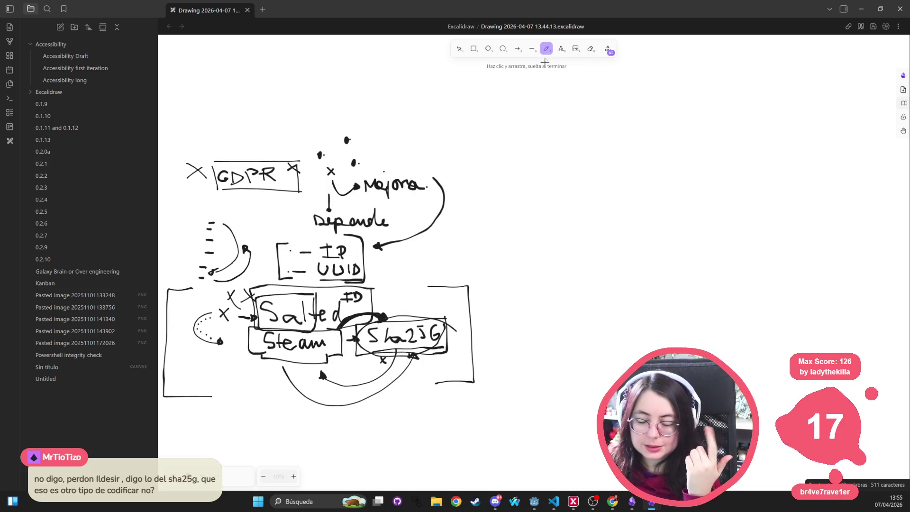
{"action": "scroll", "coordinate": [488, 218], "scroll_direction": "down", "scroll_amount": 1}
{"action": "scroll", "coordinate": [489, 218], "scroll_direction": "left", "scroll_amount": 1}
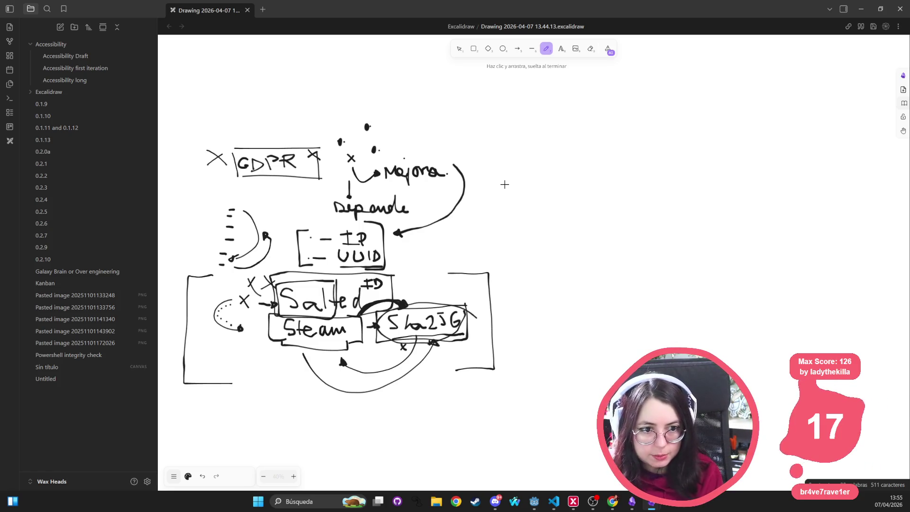
{"action": "mouse_move", "coordinate": [517, 156]}
{"action": "left_mouse_down"}
{"action": "mouse_move", "coordinate": [578, 155]}
{"action": "mouse_move", "coordinate": [584, 142]}
{"action": "left_mouse_up"}
{"action": "left_click", "coordinate": [537, 160]}
{"action": "mouse_move", "coordinate": [590, 144]}
{"action": "left_mouse_down"}
{"action": "mouse_move", "coordinate": [601, 158]}
{"action": "mouse_move", "coordinate": [632, 159]}
{"action": "mouse_move", "coordinate": [640, 146]}
{"action": "left_mouse_up"}
{"action": "left_click", "coordinate": [590, 131]}
{"action": "left_click", "coordinate": [644, 150]}
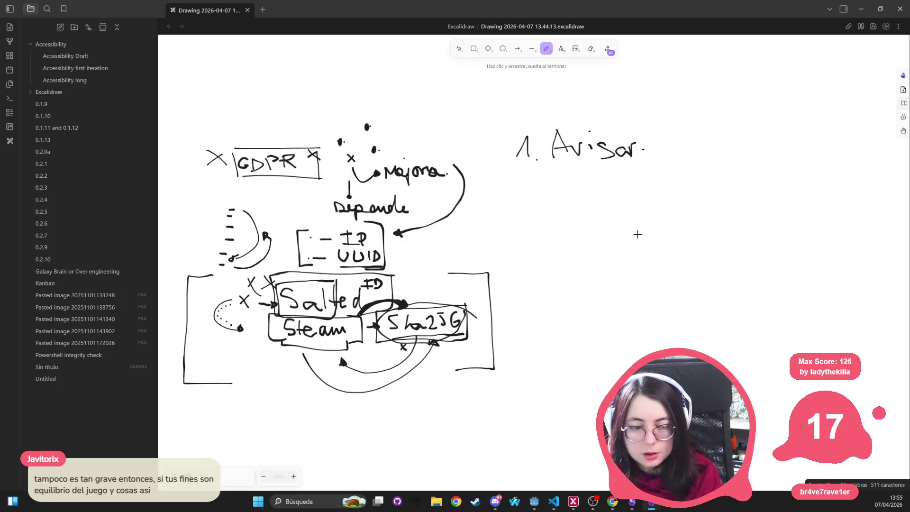
{"action": "mouse_move", "coordinate": [675, 117]}
{"action": "left_mouse_down"}
{"action": "mouse_move", "coordinate": [684, 165]}
{"action": "mouse_move", "coordinate": [777, 115]}
{"action": "mouse_move", "coordinate": [781, 171]}
{"action": "mouse_move", "coordinate": [684, 174]}
{"action": "mouse_move", "coordinate": [681, 165]}
{"action": "left_mouse_up"}
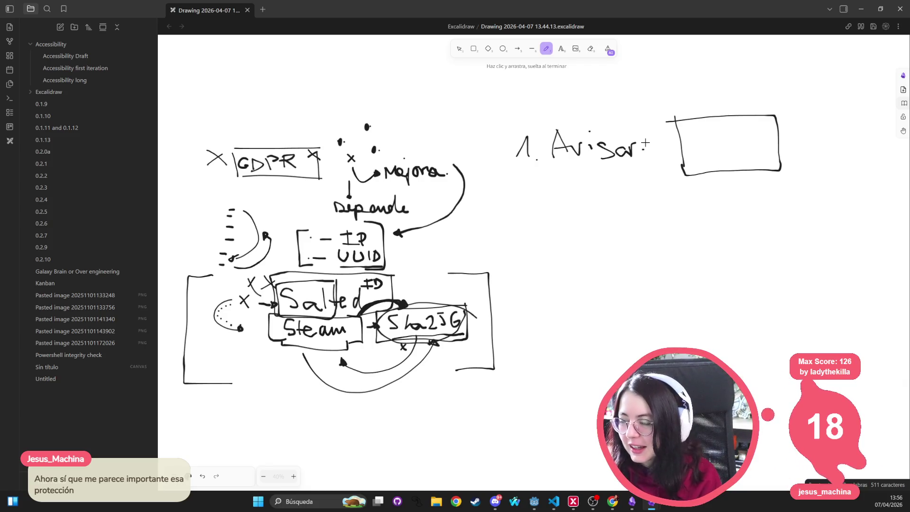
Step: Fill the banner box with two text lines, a dotted IPP bar, and a button
{"action": "left_click_drag", "start_coordinate": [684, 130], "coordinate": [768, 126]}
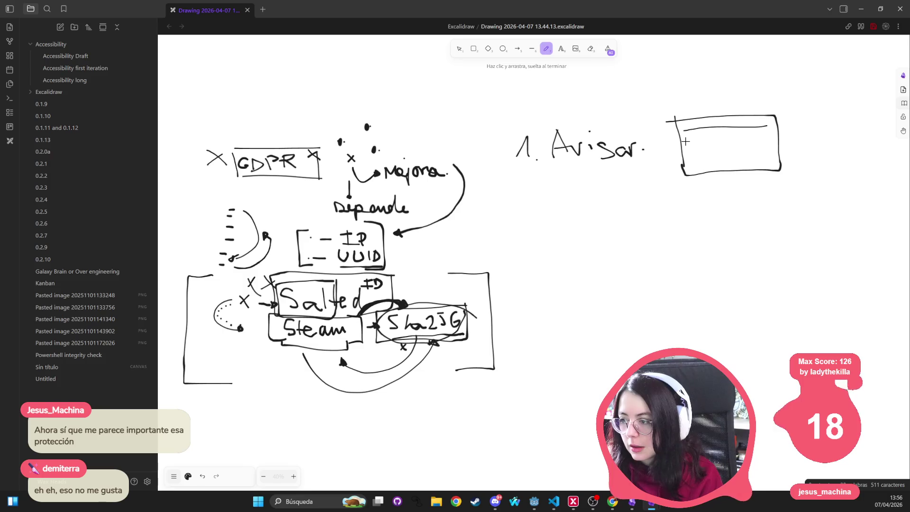
{"action": "left_click_drag", "start_coordinate": [687, 141], "coordinate": [771, 137]}
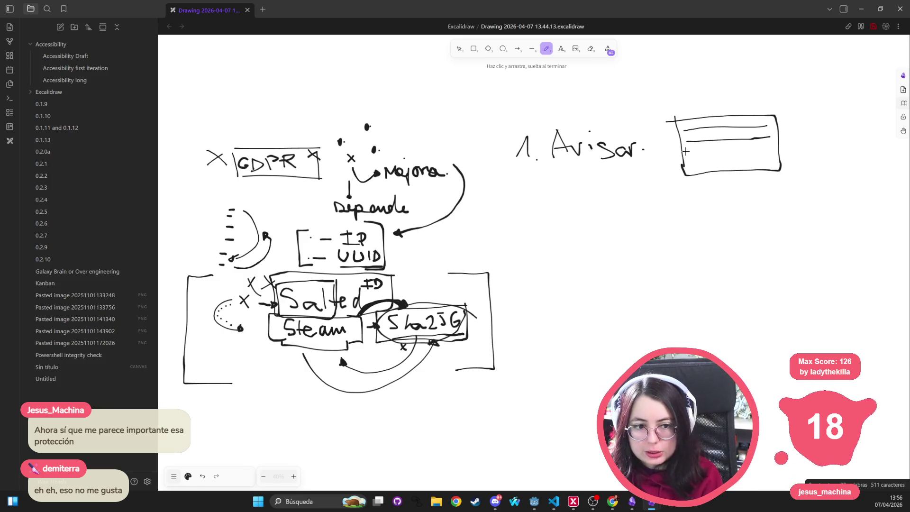
{"action": "mouse_move", "coordinate": [692, 145]}
{"action": "left_mouse_down"}
{"action": "mouse_move", "coordinate": [693, 156]}
{"action": "mouse_move", "coordinate": [731, 145]}
{"action": "mouse_move", "coordinate": [778, 148]}
{"action": "mouse_move", "coordinate": [687, 160]}
{"action": "mouse_move", "coordinate": [730, 149]}
{"action": "mouse_move", "coordinate": [717, 156]}
{"action": "mouse_move", "coordinate": [721, 147]}
{"action": "mouse_move", "coordinate": [706, 145]}
{"action": "mouse_move", "coordinate": [711, 155]}
{"action": "left_mouse_up"}
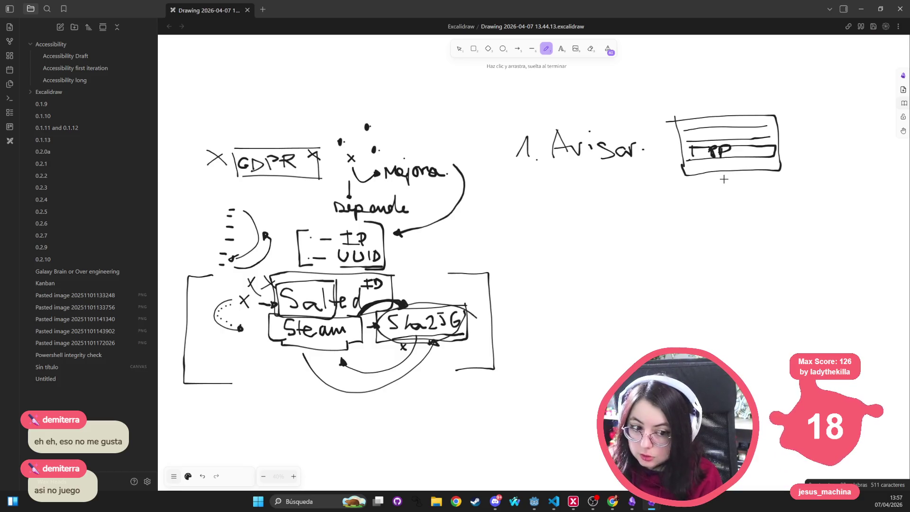
{"action": "left_click", "coordinate": [743, 152]}
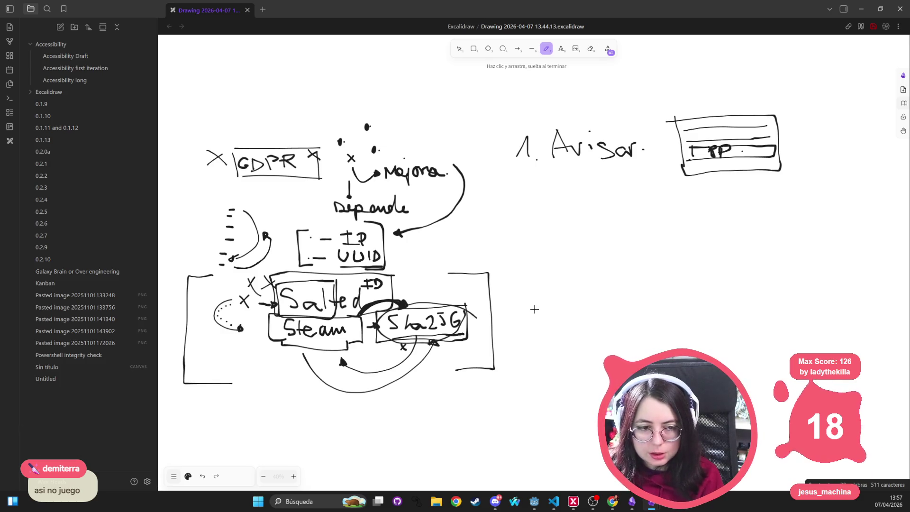
{"action": "mouse_move", "coordinate": [701, 162]}
{"action": "left_mouse_down"}
{"action": "mouse_move", "coordinate": [695, 168]}
{"action": "mouse_move", "coordinate": [760, 166]}
{"action": "left_mouse_up"}
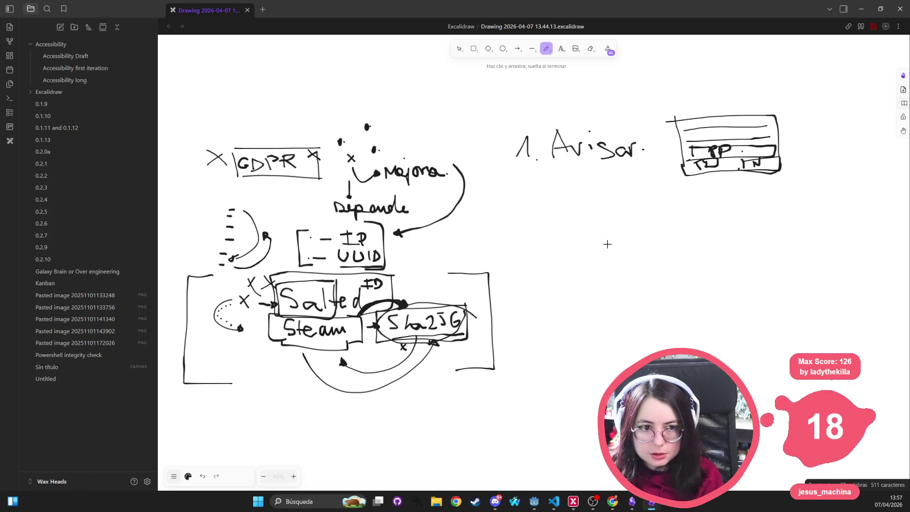
Step: Sketch a second notice box below with text lines and a checkbox
{"action": "mouse_move", "coordinate": [657, 215]}
{"action": "left_mouse_down"}
{"action": "mouse_move", "coordinate": [672, 268]}
{"action": "mouse_move", "coordinate": [742, 227]}
{"action": "mouse_move", "coordinate": [676, 266]}
{"action": "left_mouse_up"}
{"action": "mouse_move", "coordinate": [669, 219]}
{"action": "left_mouse_down"}
{"action": "mouse_move", "coordinate": [719, 218]}
{"action": "mouse_move", "coordinate": [734, 235]}
{"action": "left_mouse_up"}
{"action": "mouse_move", "coordinate": [679, 243]}
{"action": "left_mouse_down"}
{"action": "mouse_move", "coordinate": [680, 253]}
{"action": "mouse_move", "coordinate": [688, 239]}
{"action": "mouse_move", "coordinate": [734, 240]}
{"action": "mouse_move", "coordinate": [707, 261]}
{"action": "left_mouse_up"}
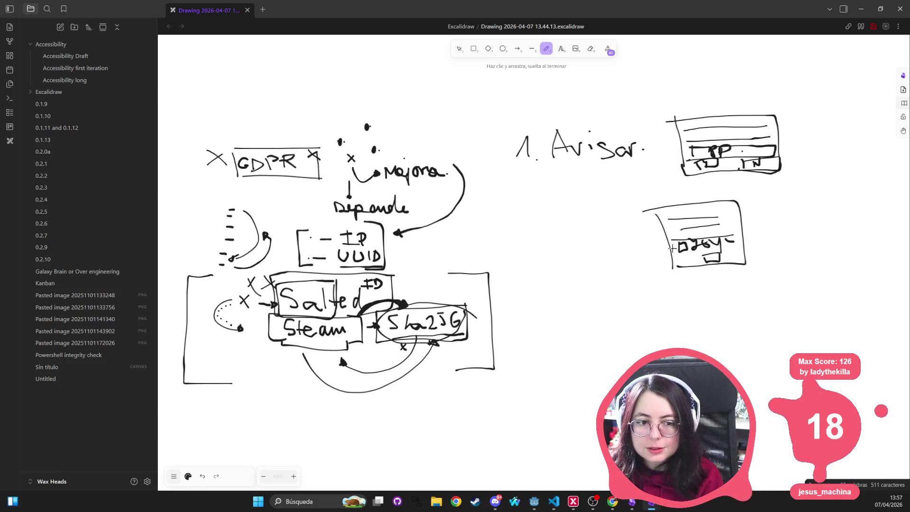
Step: Tick the lower box's checkbox and draw a dash leading to a column of four checkboxes
{"action": "left_click_drag", "start_coordinate": [679, 246], "coordinate": [689, 231]}
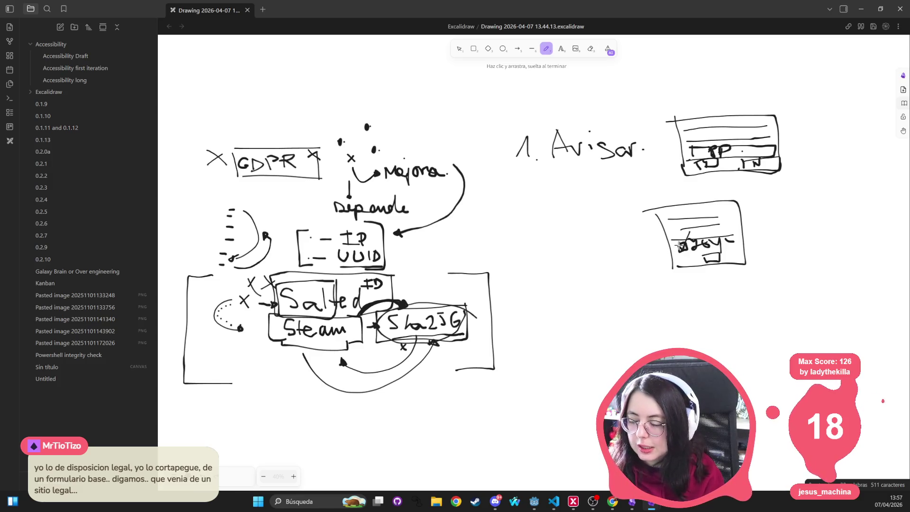
{"action": "left_click_drag", "start_coordinate": [755, 240], "coordinate": [757, 241]}
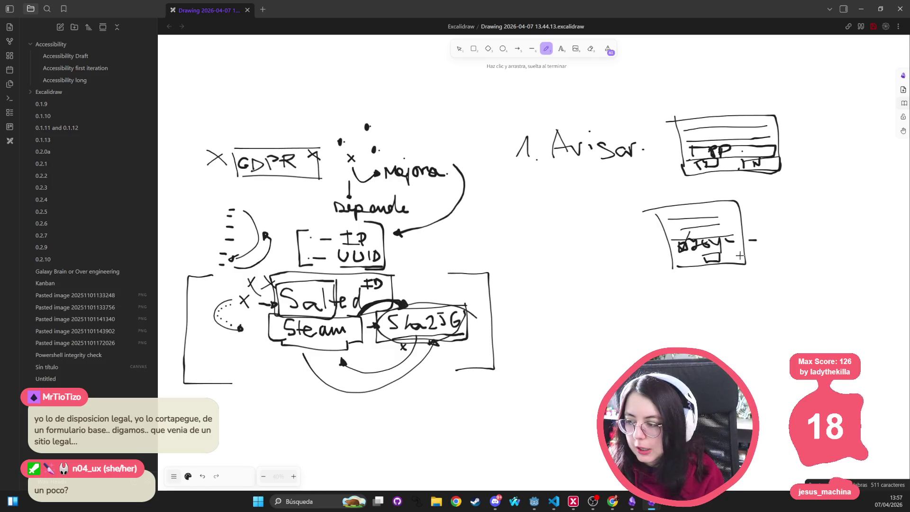
{"action": "left_click_drag", "start_coordinate": [763, 244], "coordinate": [809, 201]}
{"action": "left_click_drag", "start_coordinate": [767, 257], "coordinate": [808, 237]}
{"action": "mouse_move", "coordinate": [776, 274]}
{"action": "left_mouse_down"}
{"action": "mouse_move", "coordinate": [773, 290]}
{"action": "mouse_move", "coordinate": [783, 289]}
{"action": "mouse_move", "coordinate": [825, 258]}
{"action": "left_mouse_up"}
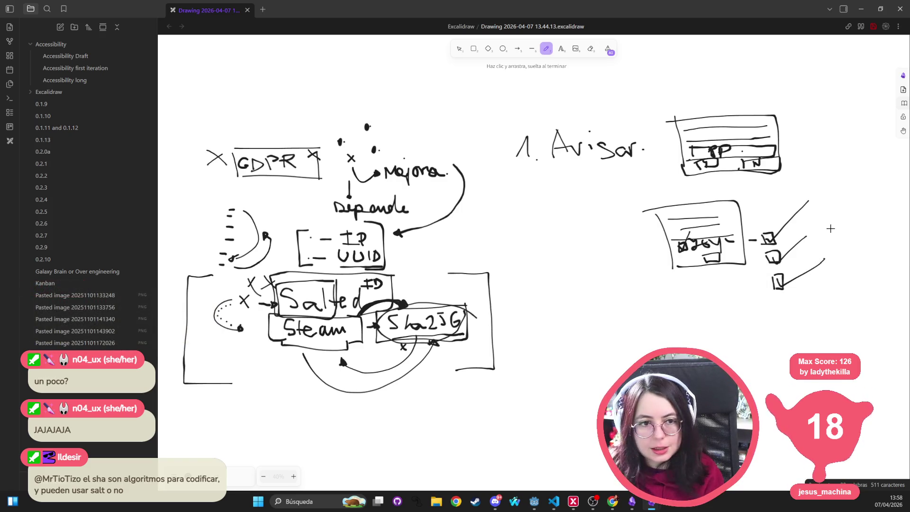
{"action": "mouse_move", "coordinate": [775, 306]}
{"action": "left_mouse_down"}
{"action": "mouse_move", "coordinate": [774, 320]}
{"action": "mouse_move", "coordinate": [787, 317]}
{"action": "mouse_move", "coordinate": [775, 324]}
{"action": "left_mouse_up"}
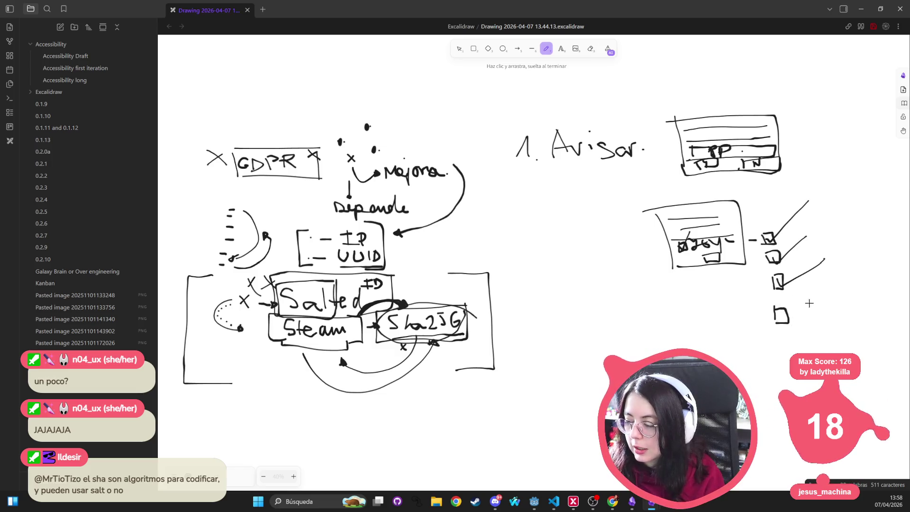
{"action": "mouse_move", "coordinate": [805, 300]}
{"action": "left_mouse_down"}
{"action": "mouse_move", "coordinate": [804, 319]}
{"action": "mouse_move", "coordinate": [849, 303]}
{"action": "mouse_move", "coordinate": [877, 334]}
{"action": "left_mouse_up"}
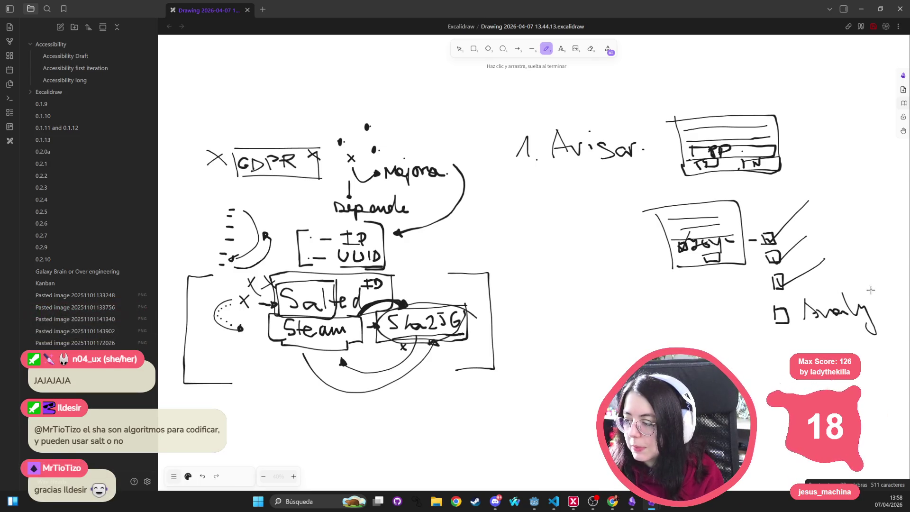
Step: Add the 't' to complete 'Analyt', dash each checkbox, and draw check marks through them
{"action": "left_click_drag", "start_coordinate": [871, 289], "coordinate": [872, 316]}
{"action": "left_click_drag", "start_coordinate": [863, 304], "coordinate": [880, 298]}
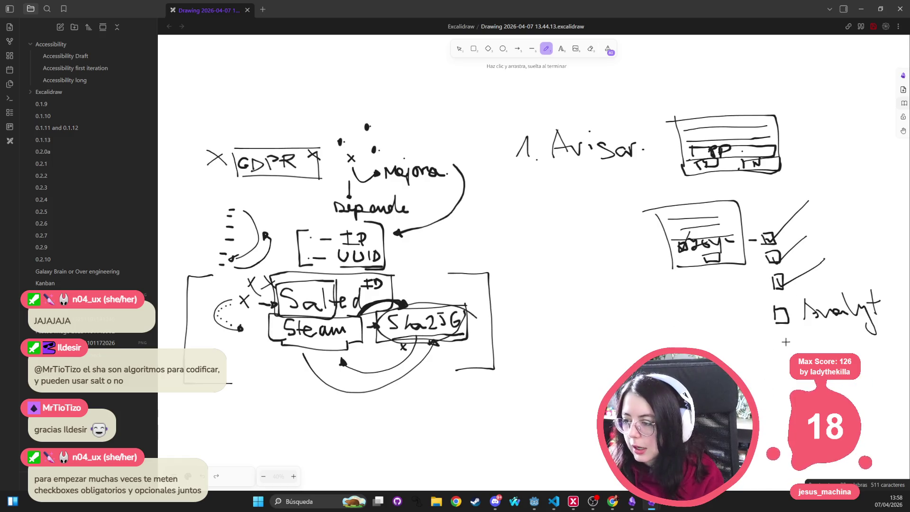
{"action": "mouse_move", "coordinate": [752, 258]}
{"action": "left_mouse_down"}
{"action": "mouse_move", "coordinate": [759, 259]}
{"action": "mouse_move", "coordinate": [757, 279]}
{"action": "left_mouse_up"}
{"action": "left_click_drag", "start_coordinate": [746, 317], "coordinate": [765, 315]}
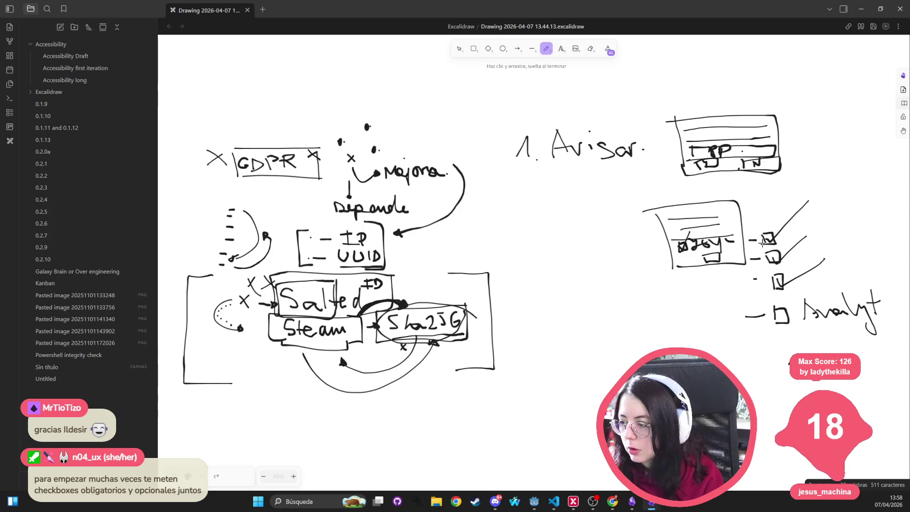
{"action": "left_click_drag", "start_coordinate": [780, 314], "coordinate": [821, 286]}
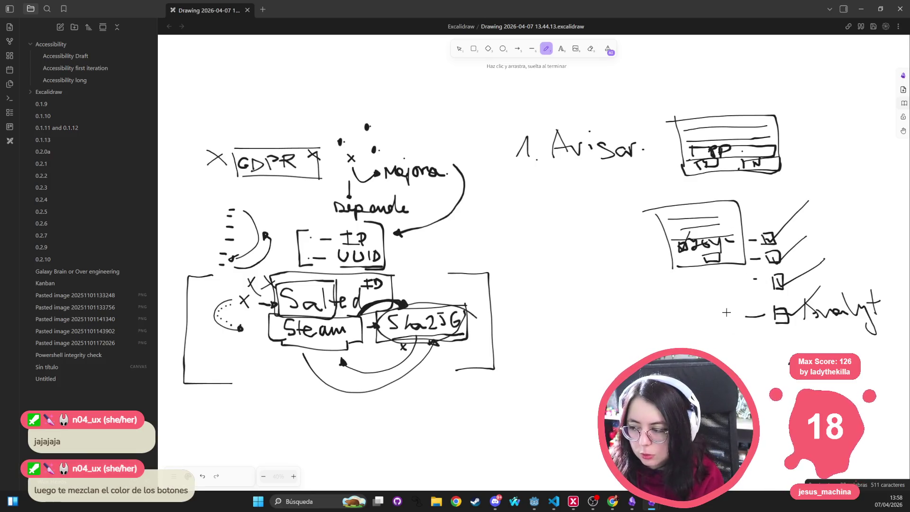
{"action": "left_click_drag", "start_coordinate": [754, 279], "coordinate": [762, 279]}
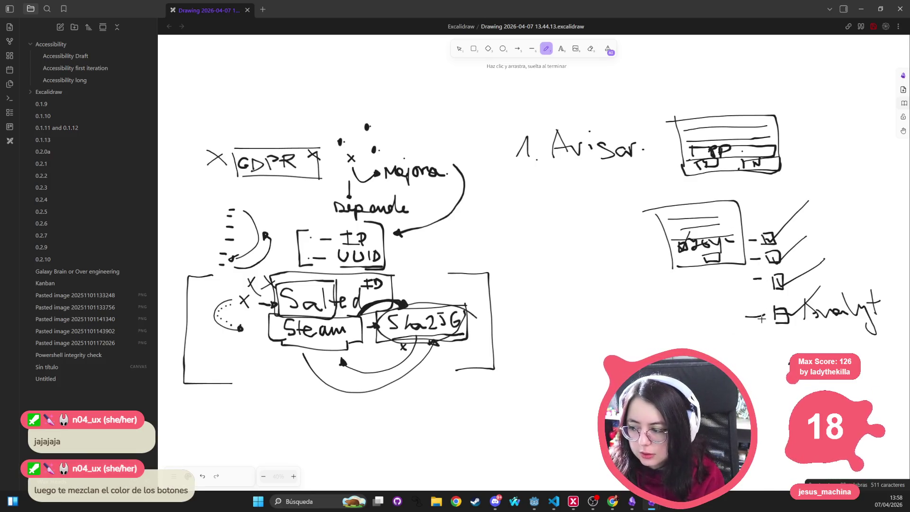
{"action": "left_click_drag", "start_coordinate": [766, 237], "coordinate": [810, 196]}
{"action": "left_click_drag", "start_coordinate": [775, 259], "coordinate": [819, 229]}
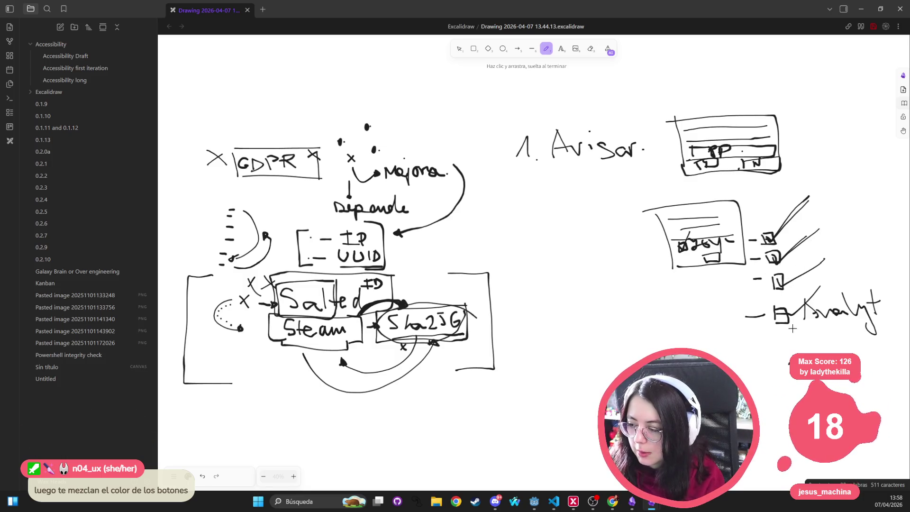
{"action": "left_click_drag", "start_coordinate": [779, 323], "coordinate": [820, 291]}
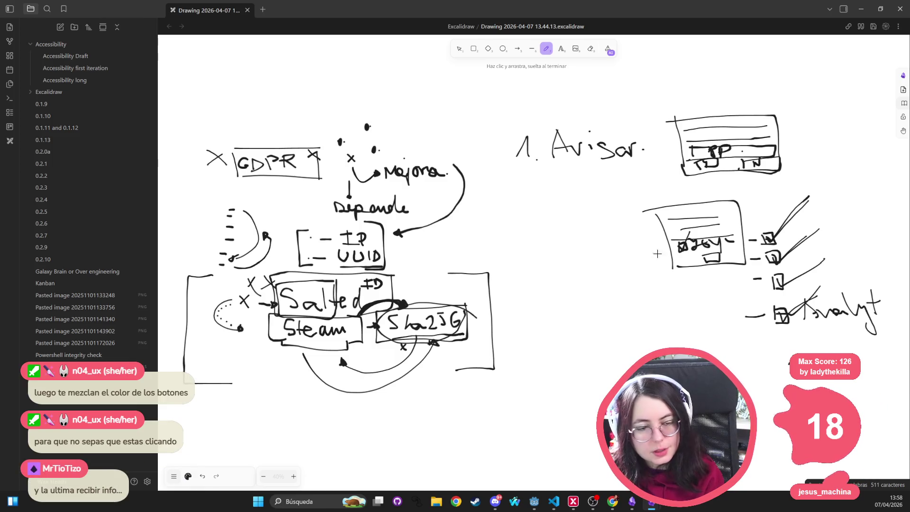
Step: Sketch a small button box below '1. Avisar' and underline the heading
{"action": "scroll", "coordinate": [730, 187], "scroll_direction": "up", "scroll_amount": 2}
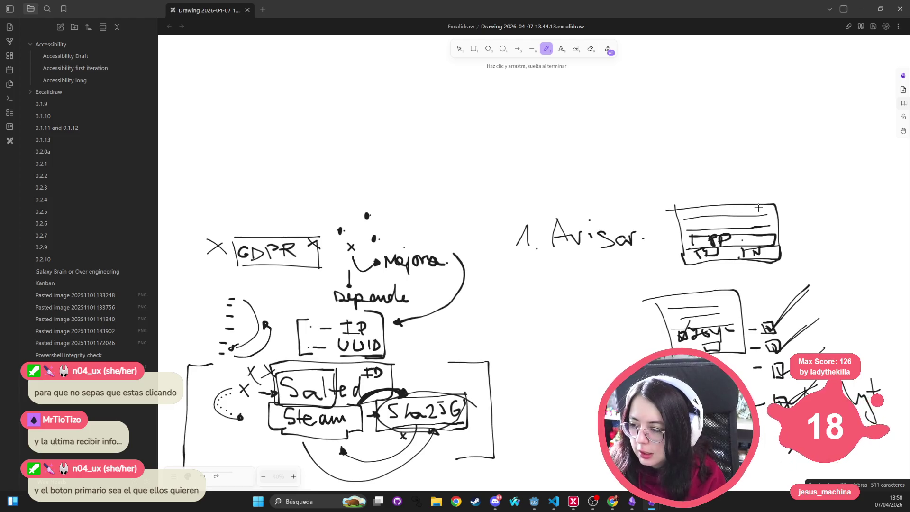
{"action": "mouse_move", "coordinate": [548, 269]}
{"action": "left_mouse_down"}
{"action": "mouse_move", "coordinate": [569, 264]}
{"action": "mouse_move", "coordinate": [558, 294]}
{"action": "mouse_move", "coordinate": [585, 277]}
{"action": "mouse_move", "coordinate": [593, 290]}
{"action": "mouse_move", "coordinate": [664, 262]}
{"action": "mouse_move", "coordinate": [627, 267]}
{"action": "mouse_move", "coordinate": [647, 270]}
{"action": "mouse_move", "coordinate": [653, 284]}
{"action": "mouse_move", "coordinate": [678, 269]}
{"action": "left_mouse_up"}
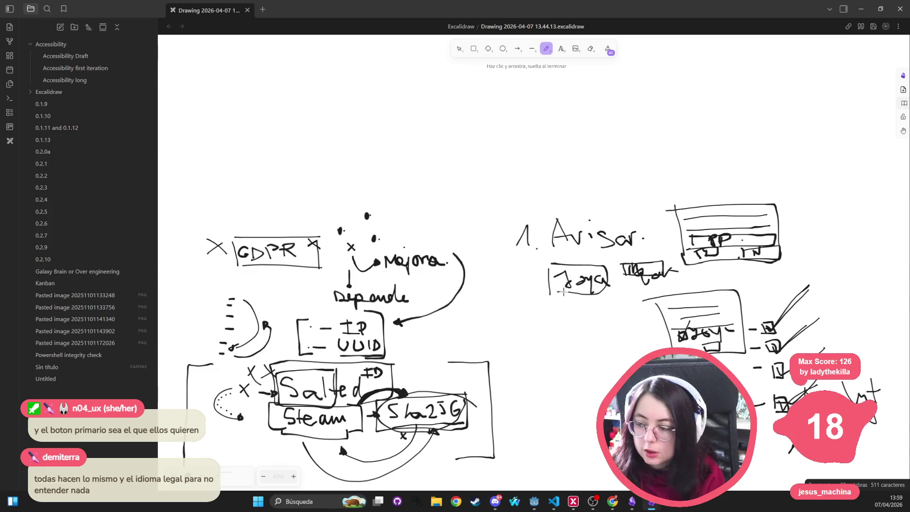
{"action": "left_click_drag", "start_coordinate": [491, 259], "coordinate": [629, 265]}
{"action": "key", "text": "ctrl+z"}
{"action": "left_click_drag", "start_coordinate": [514, 252], "coordinate": [658, 252]}
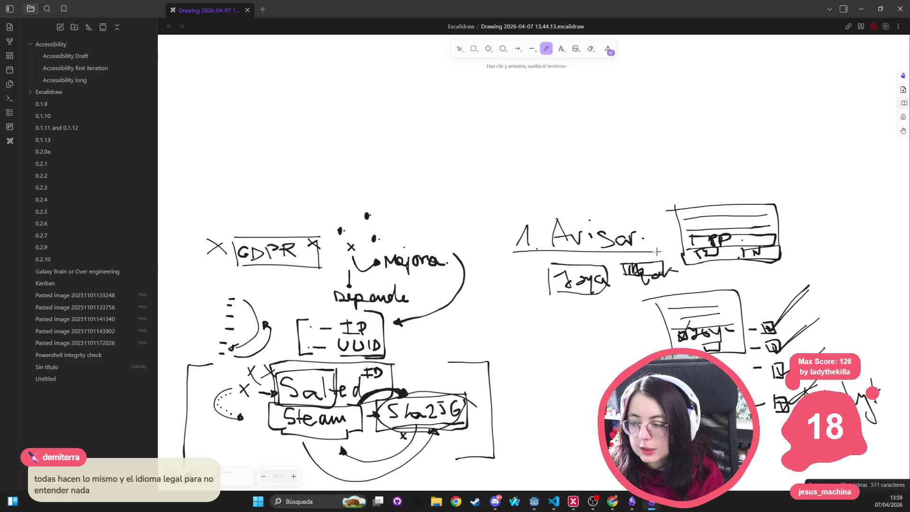
Step: Remove a stray loop drawn around the 'Mejora' note
{"action": "scroll", "coordinate": [389, 208], "scroll_direction": "down", "scroll_amount": 1}
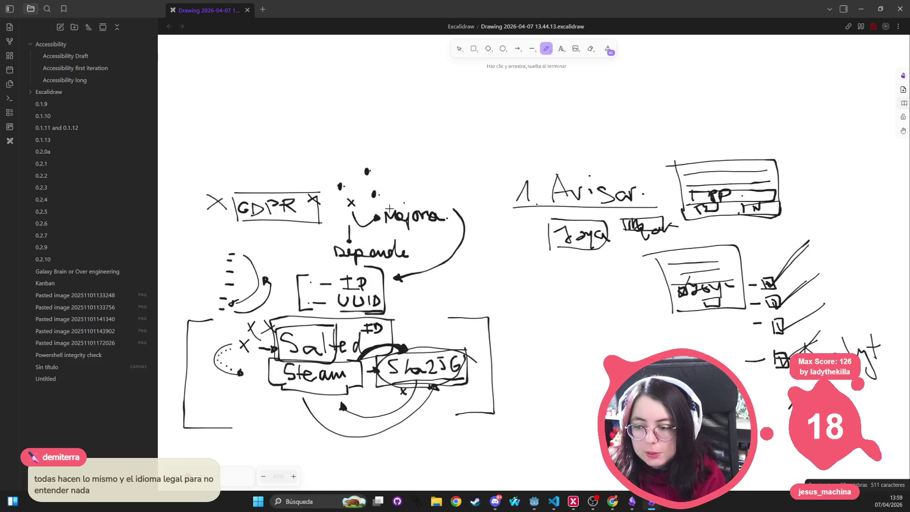
{"action": "mouse_move", "coordinate": [441, 159]}
{"action": "left_mouse_down"}
{"action": "mouse_move", "coordinate": [327, 237]}
{"action": "mouse_move", "coordinate": [474, 171]}
{"action": "mouse_move", "coordinate": [398, 159]}
{"action": "left_mouse_up"}
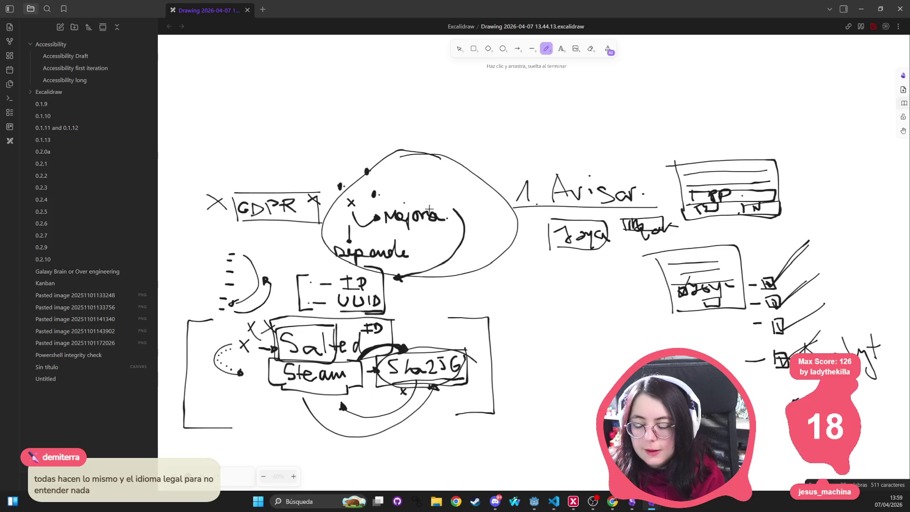
{"action": "key", "text": "ctrl+z"}
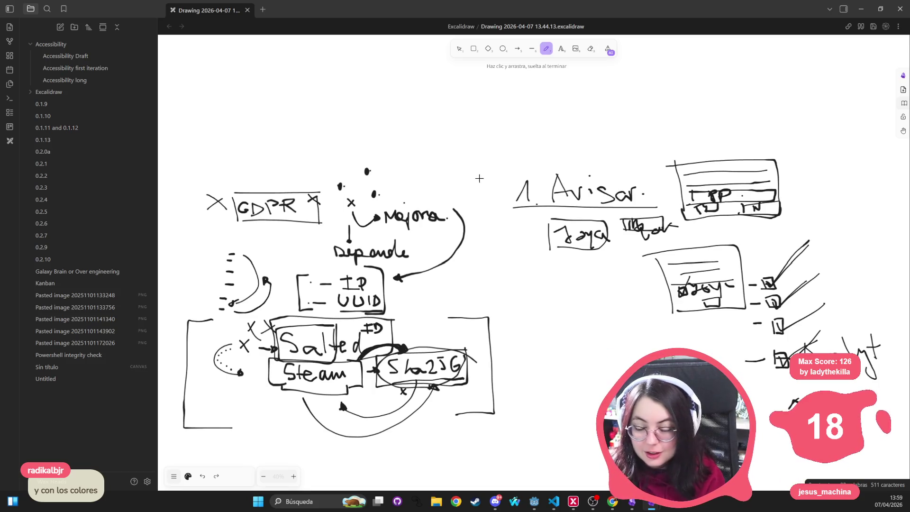
{"action": "scroll", "coordinate": [447, 303], "scroll_direction": "down", "scroll_amount": 4}
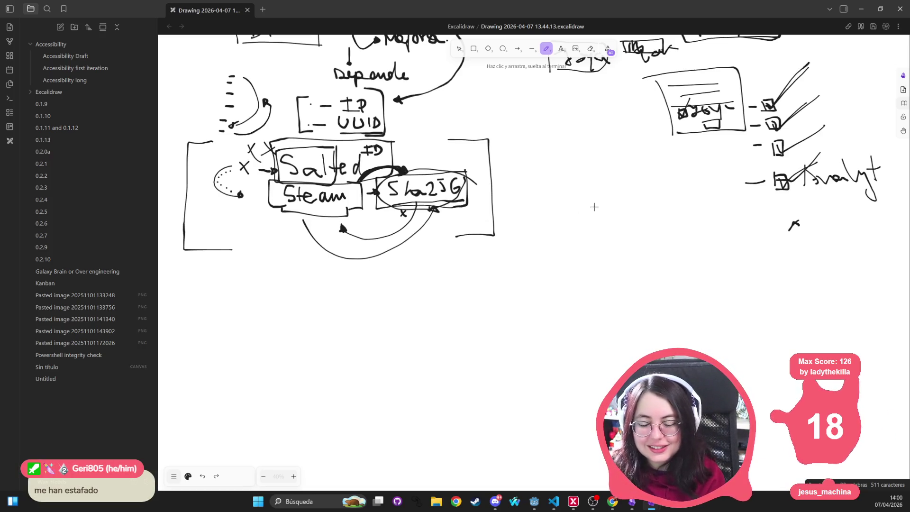
Step: Circle the '1. Avisar' heading and handwrite a circled '2 Opt Out' heading below it
{"action": "mouse_move", "coordinate": [689, 147]}
{"action": "left_mouse_down"}
{"action": "mouse_move", "coordinate": [560, 228]}
{"action": "mouse_move", "coordinate": [488, 233]}
{"action": "left_mouse_up"}
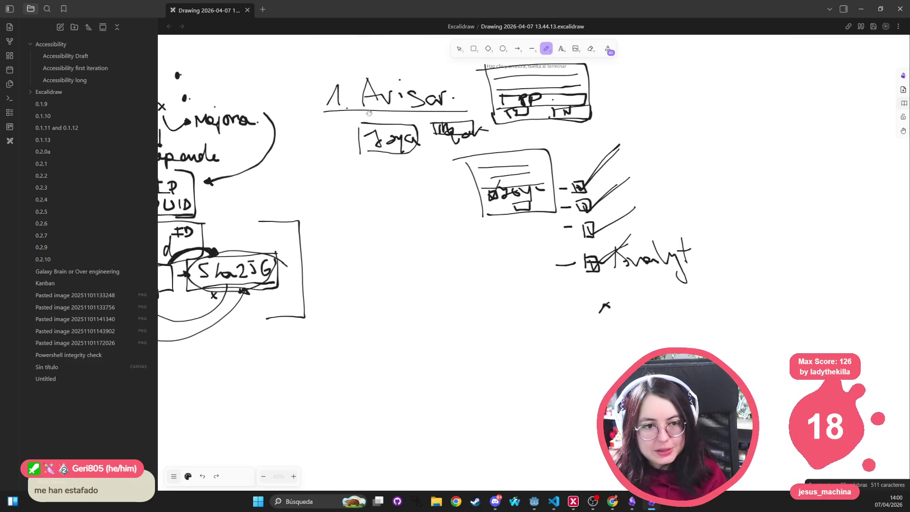
{"action": "mouse_move", "coordinate": [462, 77]}
{"action": "left_mouse_down"}
{"action": "mouse_move", "coordinate": [332, 87]}
{"action": "mouse_move", "coordinate": [455, 123]}
{"action": "mouse_move", "coordinate": [456, 74]}
{"action": "left_mouse_up"}
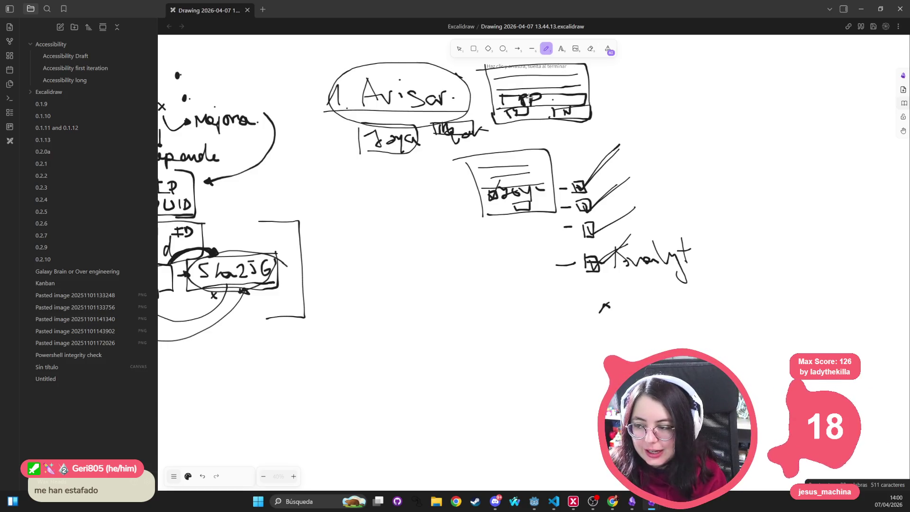
{"action": "left_click_drag", "start_coordinate": [355, 313], "coordinate": [375, 340]}
{"action": "mouse_move", "coordinate": [399, 308]}
{"action": "left_mouse_down"}
{"action": "mouse_move", "coordinate": [389, 315]}
{"action": "mouse_move", "coordinate": [419, 308]}
{"action": "mouse_move", "coordinate": [484, 329]}
{"action": "mouse_move", "coordinate": [474, 300]}
{"action": "mouse_move", "coordinate": [521, 327]}
{"action": "left_mouse_up"}
{"action": "mouse_move", "coordinate": [403, 277]}
{"action": "left_mouse_down"}
{"action": "mouse_move", "coordinate": [491, 351]}
{"action": "mouse_move", "coordinate": [524, 296]}
{"action": "left_mouse_up"}
Step: Touch up the 'Opt Out' letters after undoing a false start on 'Settings'
{"action": "left_click_drag", "start_coordinate": [531, 353], "coordinate": [465, 274]}
{"action": "scroll", "coordinate": [457, 256], "scroll_direction": "down", "scroll_amount": 3}
{"action": "scroll", "coordinate": [475, 251], "scroll_direction": "down", "scroll_amount": 3}
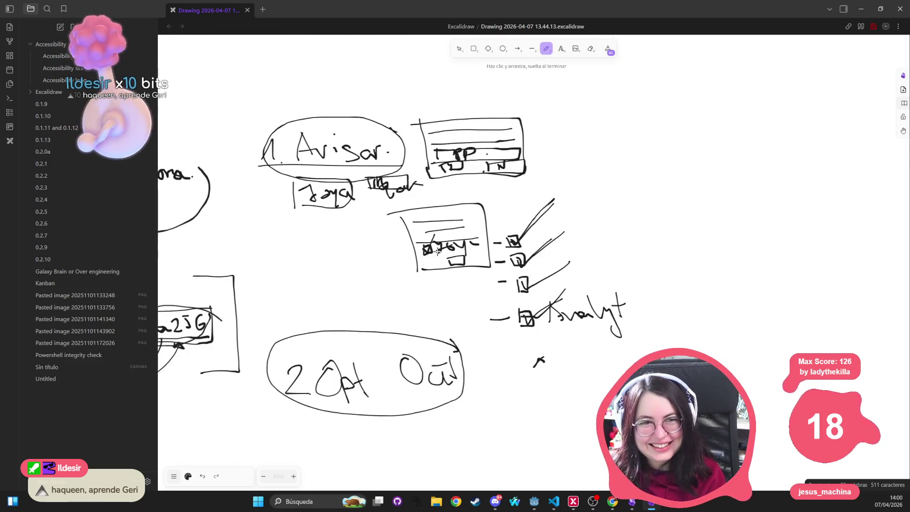
{"action": "scroll", "coordinate": [491, 247], "scroll_direction": "down", "scroll_amount": 5}
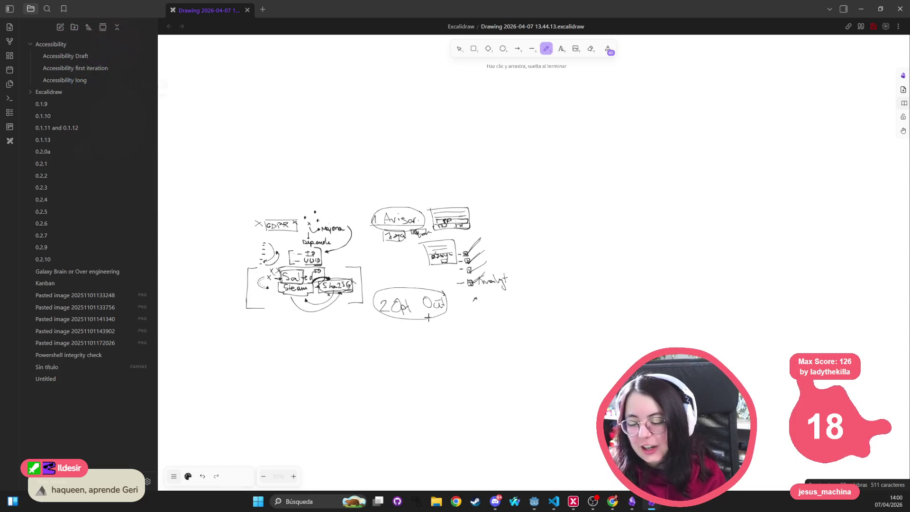
{"action": "mouse_move", "coordinate": [465, 313]}
{"action": "left_mouse_down"}
{"action": "mouse_move", "coordinate": [500, 313]}
{"action": "mouse_move", "coordinate": [516, 335]}
{"action": "mouse_move", "coordinate": [518, 328]}
{"action": "left_mouse_up"}
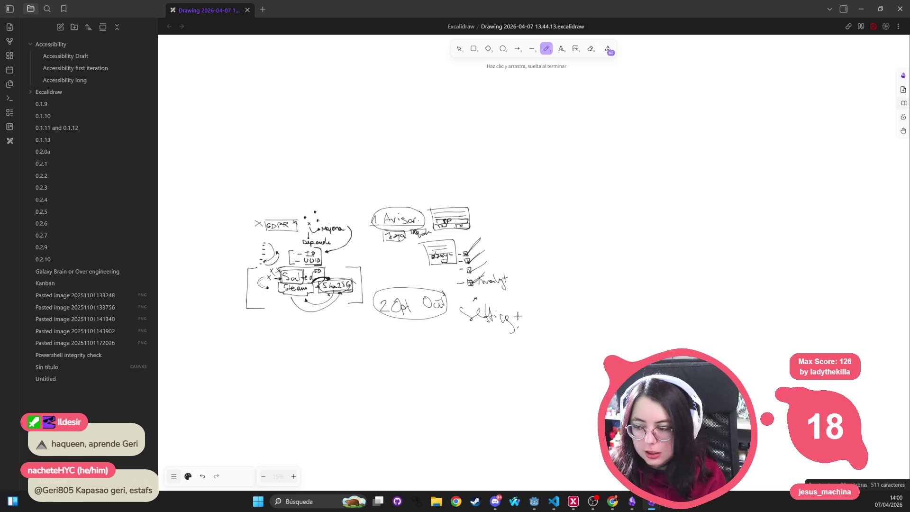
{"action": "key", "text": "ctrl+z"}
{"action": "key", "text": "ctrl+z"}
{"action": "key", "text": "ctrl+z"}
{"action": "key", "text": "ctrl+z"}
{"action": "key", "text": "ctrl+z"}
{"action": "key", "text": "ctrl+z"}
{"action": "left_click_drag", "start_coordinate": [428, 306], "coordinate": [449, 309]}
{"action": "left_click_drag", "start_coordinate": [444, 303], "coordinate": [452, 303]}
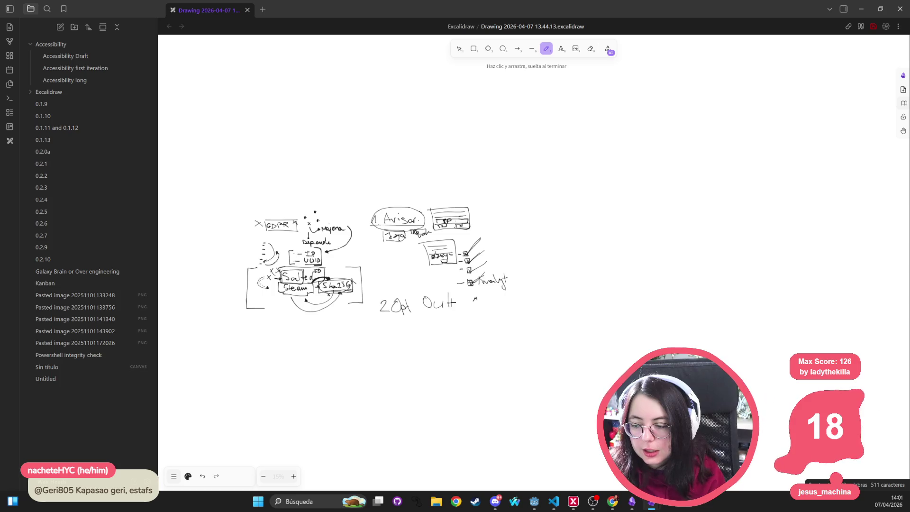
Step: Draw an arrow from '2 Opt Out' to a handwritten 'Settings' and loop around the heading
{"action": "scroll", "coordinate": [452, 320], "scroll_direction": "up", "scroll_amount": 5, "text": "ctrl"}
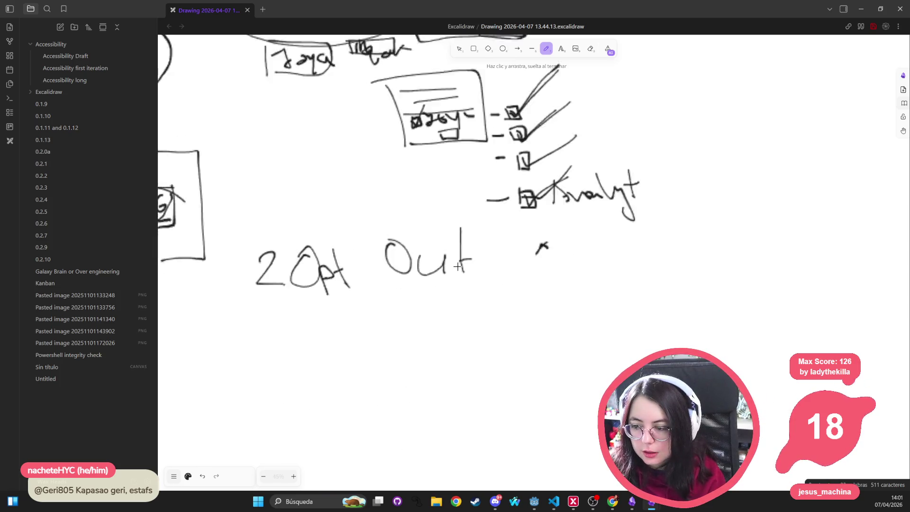
{"action": "left_click_drag", "start_coordinate": [491, 276], "coordinate": [541, 289]}
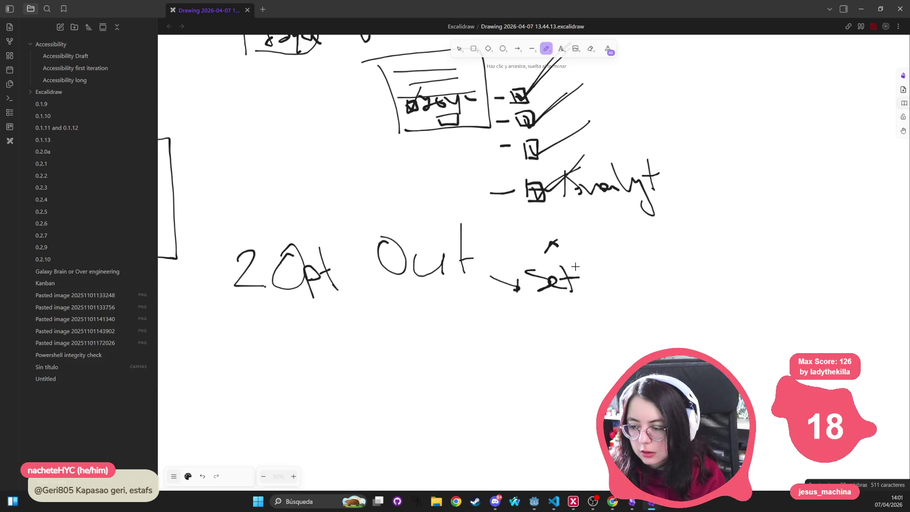
{"action": "mouse_move", "coordinate": [625, 281]}
{"action": "left_mouse_down"}
{"action": "mouse_move", "coordinate": [616, 304]}
{"action": "mouse_move", "coordinate": [625, 285]}
{"action": "mouse_move", "coordinate": [638, 293]}
{"action": "left_mouse_up"}
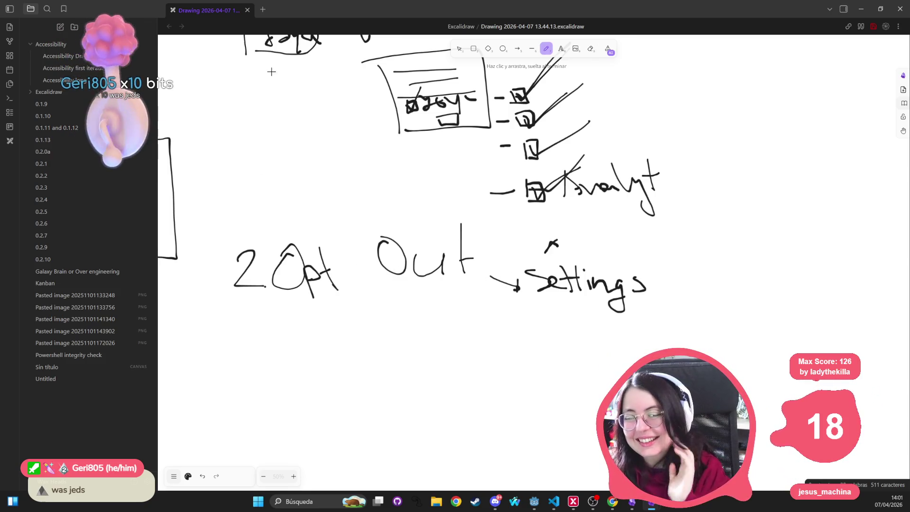
{"action": "scroll", "coordinate": [291, 101], "scroll_direction": "up", "scroll_amount": 3}
{"action": "scroll", "coordinate": [457, 346], "scroll_direction": "down", "scroll_amount": 3}
{"action": "mouse_move", "coordinate": [481, 252]}
{"action": "left_mouse_down"}
{"action": "mouse_move", "coordinate": [212, 204]}
{"action": "mouse_move", "coordinate": [474, 315]}
{"action": "mouse_move", "coordinate": [488, 275]}
{"action": "left_mouse_up"}
{"action": "scroll", "coordinate": [346, 348], "scroll_direction": "down", "scroll_amount": 3}
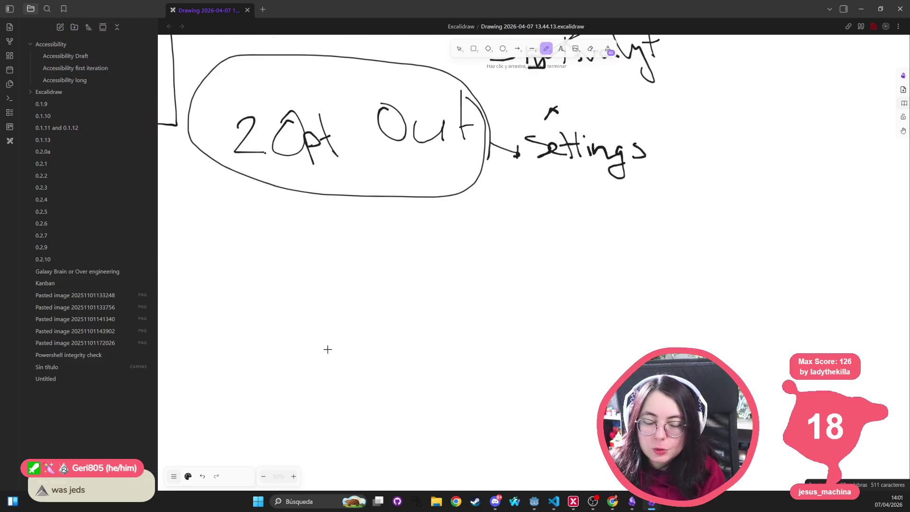
Step: Handwrite '3.' followed by 'Borrar lo que tienen' beneath the circled '2 Opt Out' heading
{"action": "mouse_move", "coordinate": [228, 291]}
{"action": "left_mouse_down"}
{"action": "mouse_move", "coordinate": [234, 298]}
{"action": "mouse_move", "coordinate": [223, 302]}
{"action": "left_mouse_up"}
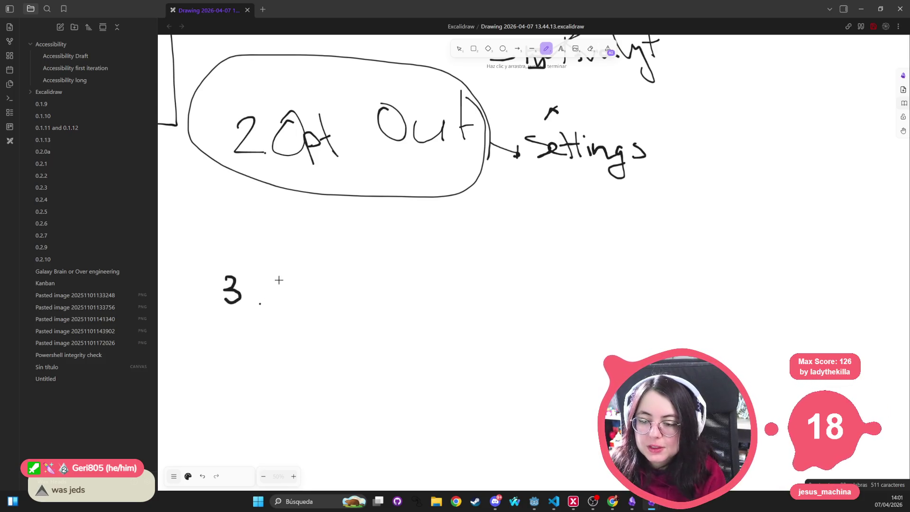
{"action": "mouse_move", "coordinate": [267, 270]}
{"action": "left_mouse_down"}
{"action": "mouse_move", "coordinate": [265, 305]}
{"action": "mouse_move", "coordinate": [268, 286]}
{"action": "mouse_move", "coordinate": [276, 304]}
{"action": "mouse_move", "coordinate": [380, 299]}
{"action": "mouse_move", "coordinate": [395, 282]}
{"action": "mouse_move", "coordinate": [618, 281]}
{"action": "left_mouse_up"}
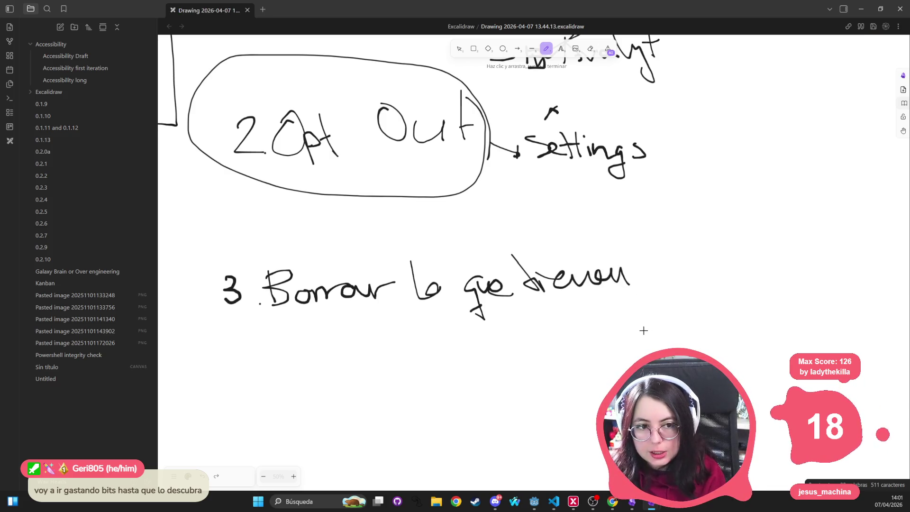
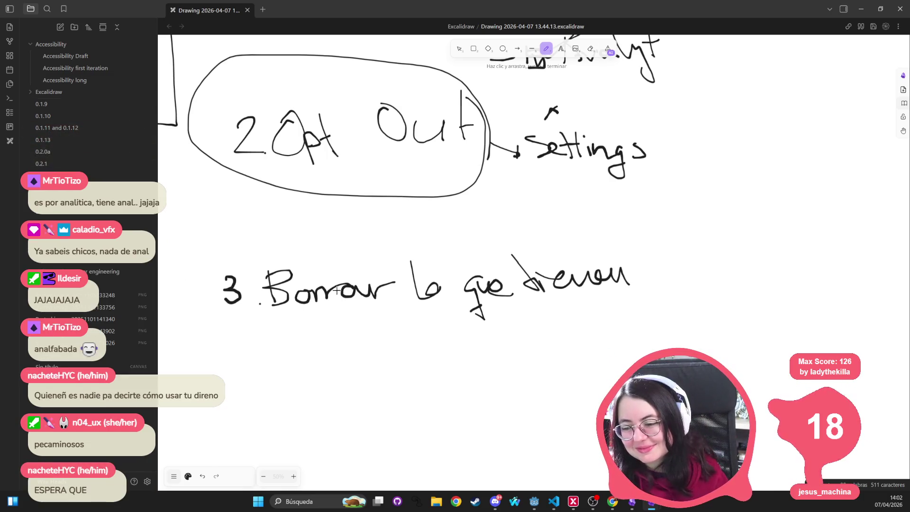
Step: Add a period after '2', circle step 3 'Borrar lo que dieron' and handwrite 'Cumplir' above it
{"action": "scroll", "coordinate": [334, 288], "scroll_direction": "down", "scroll_amount": 5}
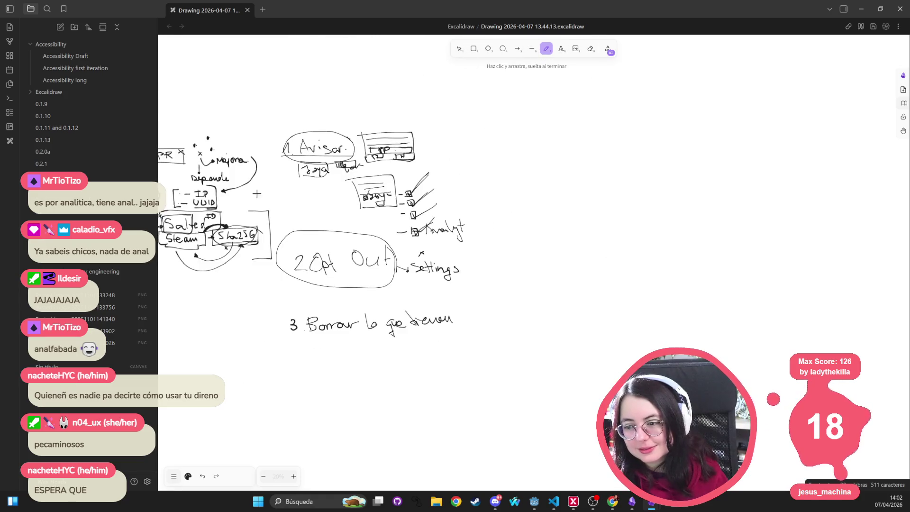
{"action": "left_click", "coordinate": [310, 268]}
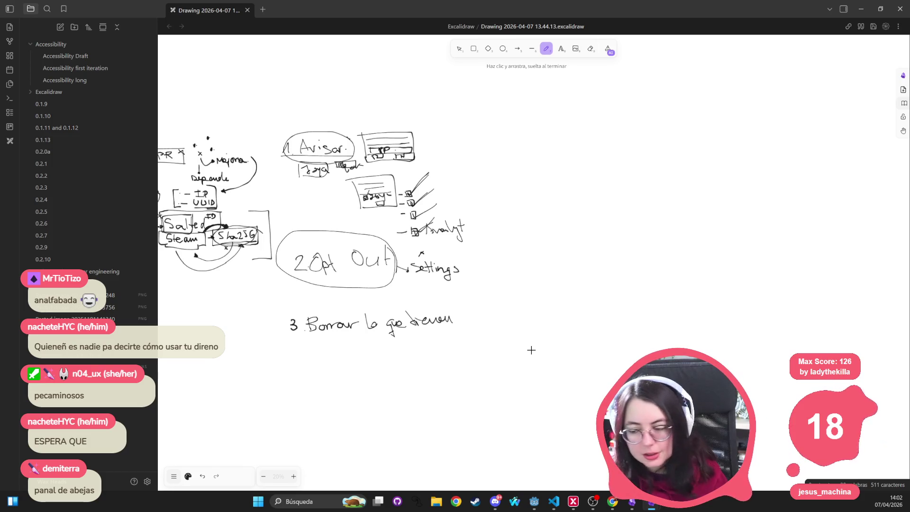
{"action": "scroll", "coordinate": [481, 261], "scroll_direction": "down", "scroll_amount": 2}
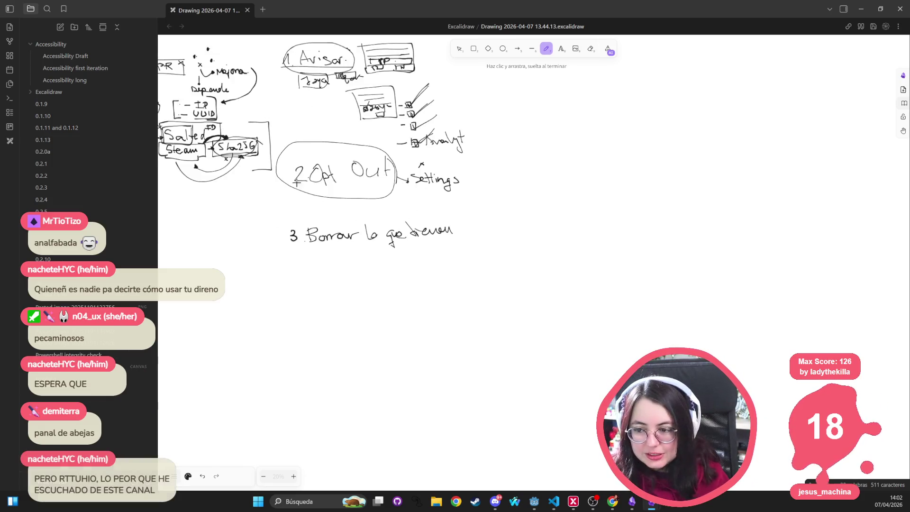
{"action": "mouse_move", "coordinate": [467, 213]}
{"action": "left_mouse_down"}
{"action": "mouse_move", "coordinate": [371, 201]}
{"action": "mouse_move", "coordinate": [457, 255]}
{"action": "mouse_move", "coordinate": [469, 242]}
{"action": "left_mouse_up"}
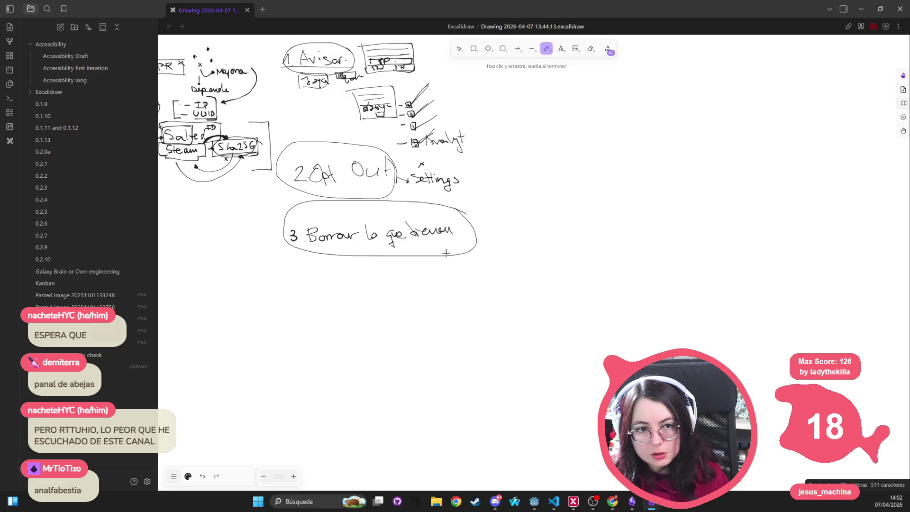
{"action": "mouse_move", "coordinate": [327, 220]}
{"action": "left_mouse_down"}
{"action": "mouse_move", "coordinate": [331, 212]}
{"action": "mouse_move", "coordinate": [380, 219]}
{"action": "mouse_move", "coordinate": [389, 208]}
{"action": "left_mouse_up"}
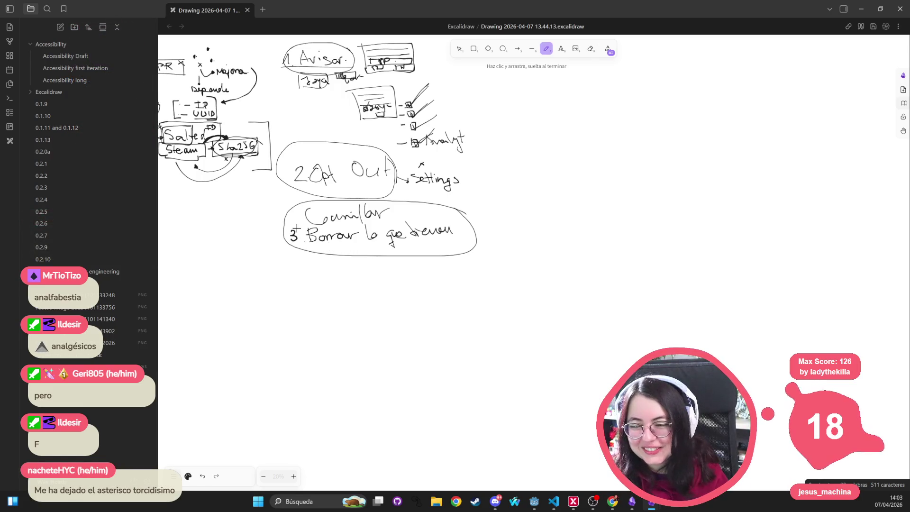
{"action": "scroll", "coordinate": [297, 228], "scroll_direction": "up", "scroll_amount": 3}
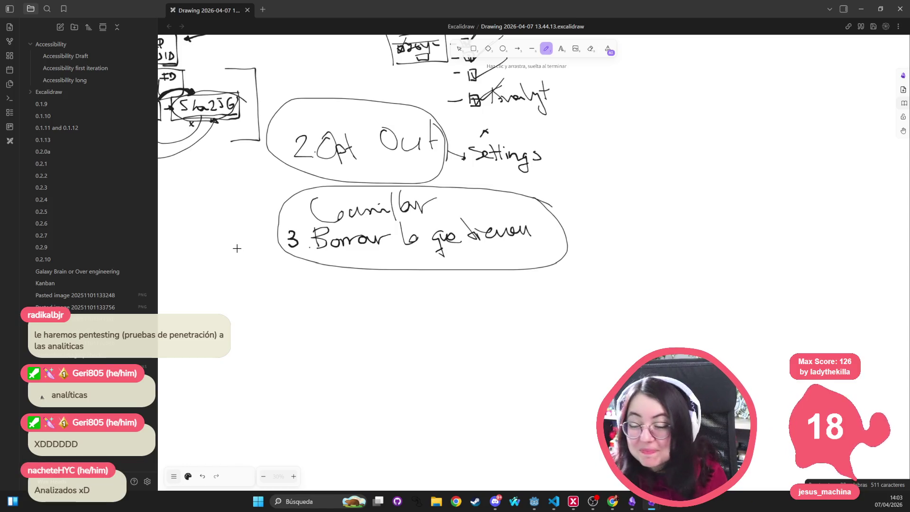
{"action": "scroll", "coordinate": [314, 231], "scroll_direction": "down", "scroll_amount": 3}
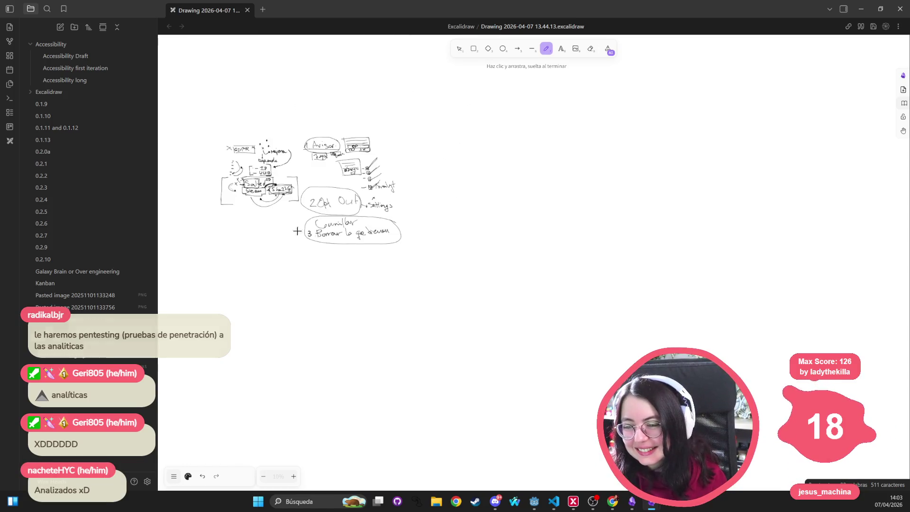
{"action": "scroll", "coordinate": [243, 223], "scroll_direction": "up", "scroll_amount": 2}
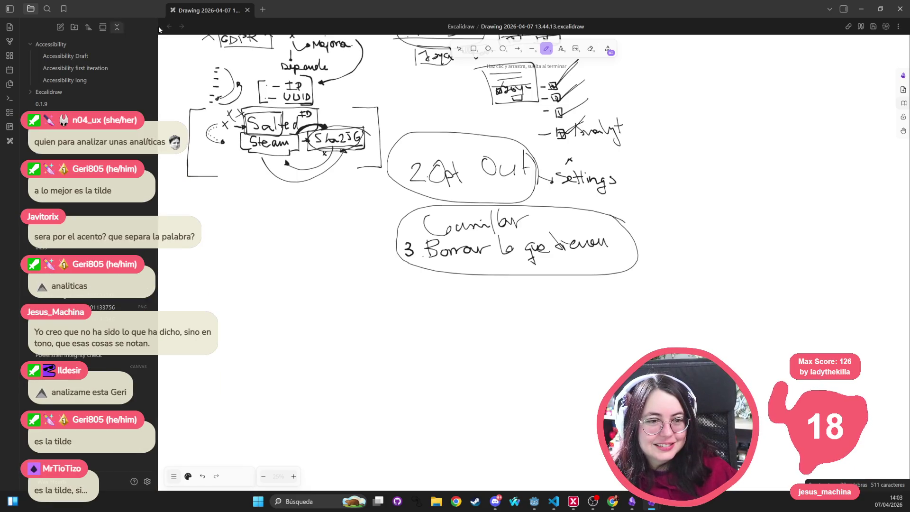
Step: Handwrite 'analíticas' right of step 2, undoing a stray diagonal stroke
{"action": "left_click_drag", "start_coordinate": [790, 123], "coordinate": [792, 141]}
{"action": "left_click_drag", "start_coordinate": [797, 98], "coordinate": [789, 110]}
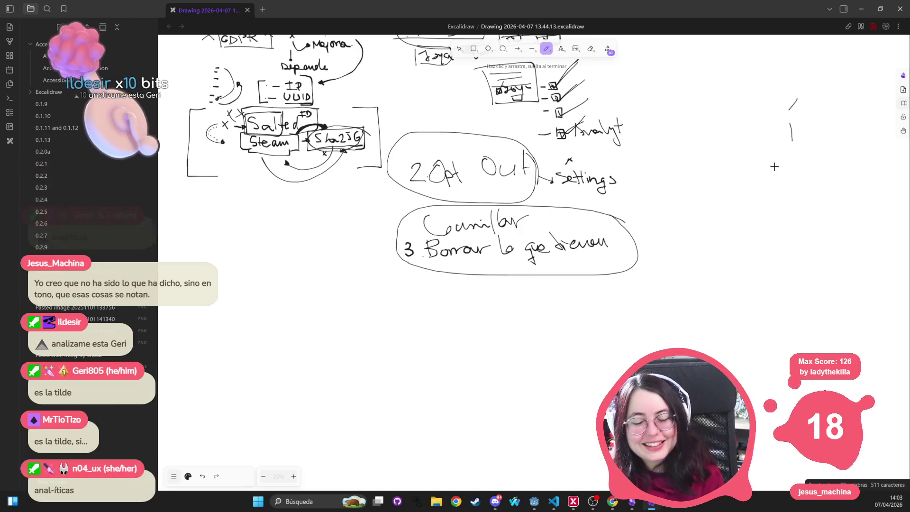
{"action": "key", "text": "ctrl+z"}
{"action": "key", "text": "ctrl+z"}
{"action": "left_click_drag", "start_coordinate": [703, 135], "coordinate": [758, 145]}
{"action": "mouse_move", "coordinate": [760, 109]}
{"action": "left_mouse_down"}
{"action": "mouse_move", "coordinate": [769, 144]}
{"action": "mouse_move", "coordinate": [820, 126]}
{"action": "mouse_move", "coordinate": [828, 137]}
{"action": "left_mouse_up"}
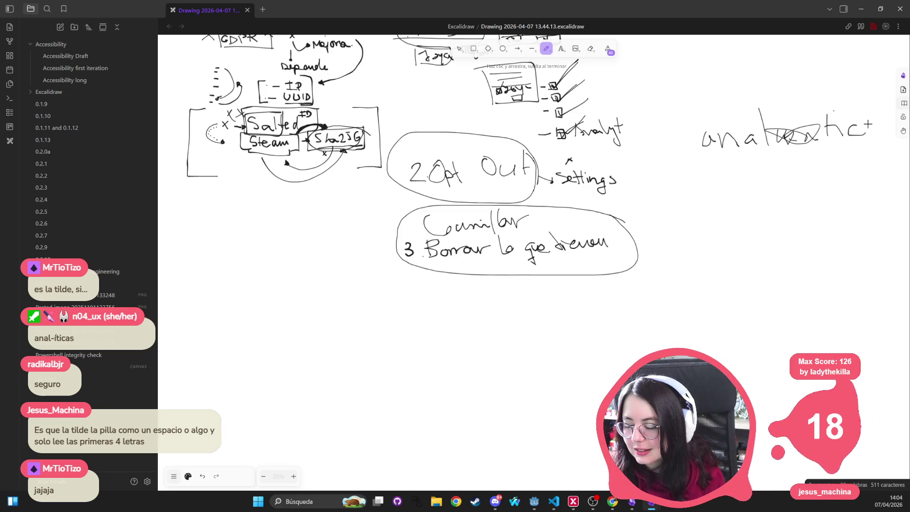
{"action": "left_click_drag", "start_coordinate": [796, 134], "coordinate": [787, 126]}
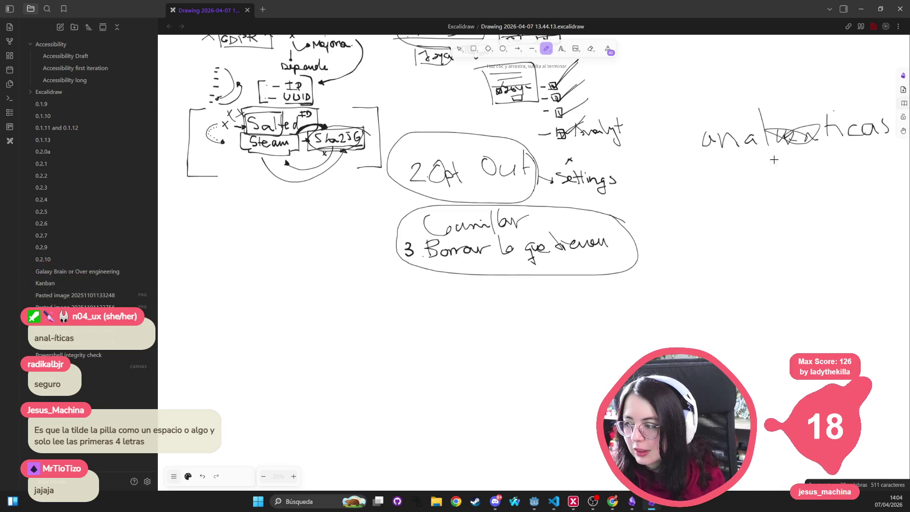
Step: Draw a bracket under 'analíticas' and a vertical line through it
{"action": "mouse_move", "coordinate": [702, 182]}
{"action": "left_mouse_down"}
{"action": "mouse_move", "coordinate": [793, 150]}
{"action": "mouse_move", "coordinate": [893, 148]}
{"action": "left_mouse_up"}
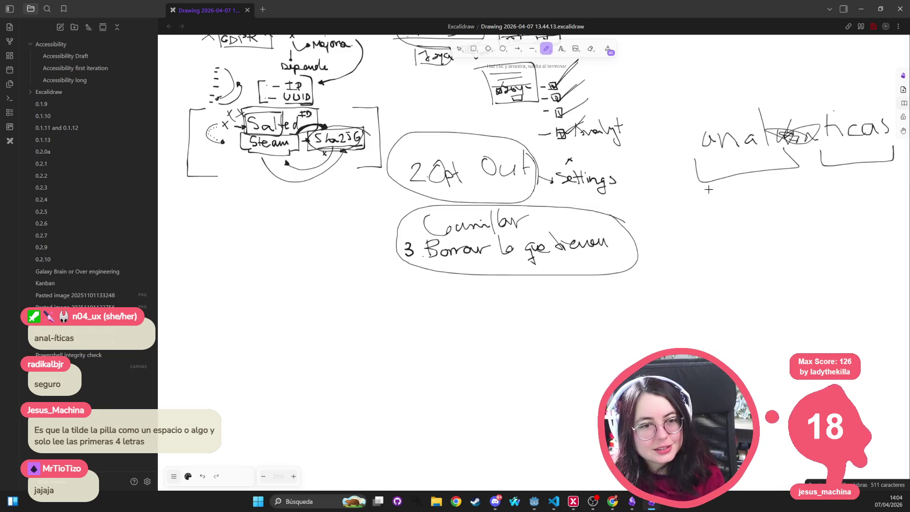
{"action": "left_click_drag", "start_coordinate": [811, 60], "coordinate": [806, 163]}
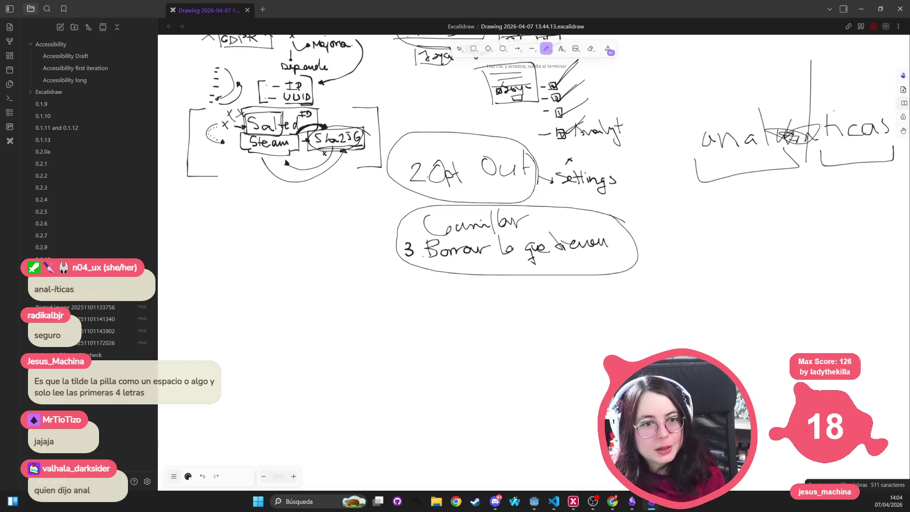
{"action": "mouse_move", "coordinate": [650, 273]}
{"action": "left_mouse_down"}
{"action": "mouse_move", "coordinate": [646, 256]}
{"action": "mouse_move", "coordinate": [555, 278]}
{"action": "mouse_move", "coordinate": [559, 297]}
{"action": "left_mouse_up"}
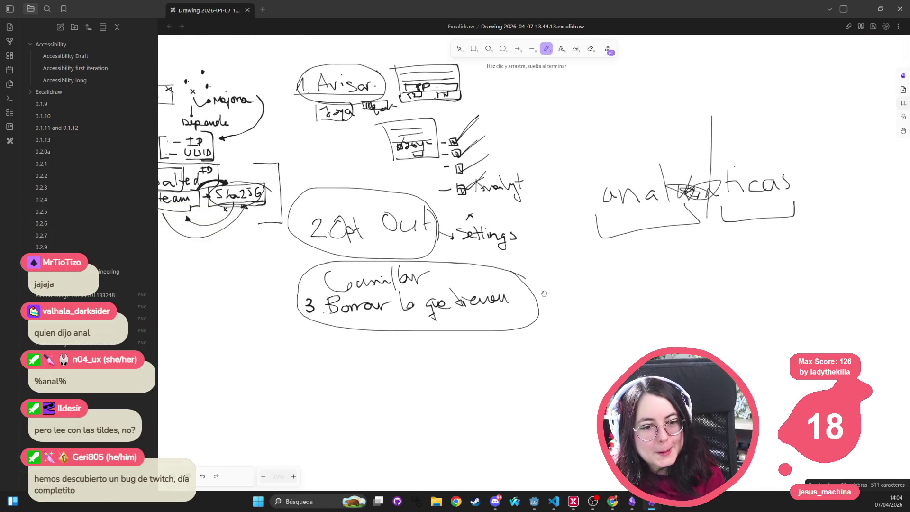
Step: Draw bracket strokes above both halves of 'analíticas'
{"action": "mouse_move", "coordinate": [588, 250]}
{"action": "left_mouse_down"}
{"action": "mouse_move", "coordinate": [614, 273]}
{"action": "mouse_move", "coordinate": [591, 294]}
{"action": "left_mouse_up"}
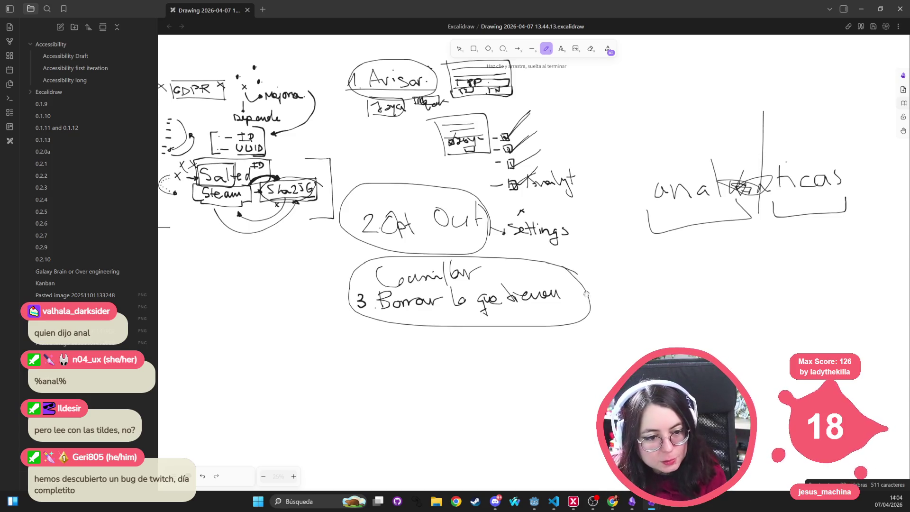
{"action": "mouse_move", "coordinate": [472, 378]}
{"action": "left_mouse_down"}
{"action": "mouse_move", "coordinate": [493, 330]}
{"action": "mouse_move", "coordinate": [474, 376]}
{"action": "mouse_move", "coordinate": [512, 389]}
{"action": "mouse_move", "coordinate": [410, 379]}
{"action": "mouse_move", "coordinate": [392, 350]}
{"action": "mouse_move", "coordinate": [388, 382]}
{"action": "mouse_move", "coordinate": [398, 358]}
{"action": "mouse_move", "coordinate": [402, 376]}
{"action": "left_mouse_up"}
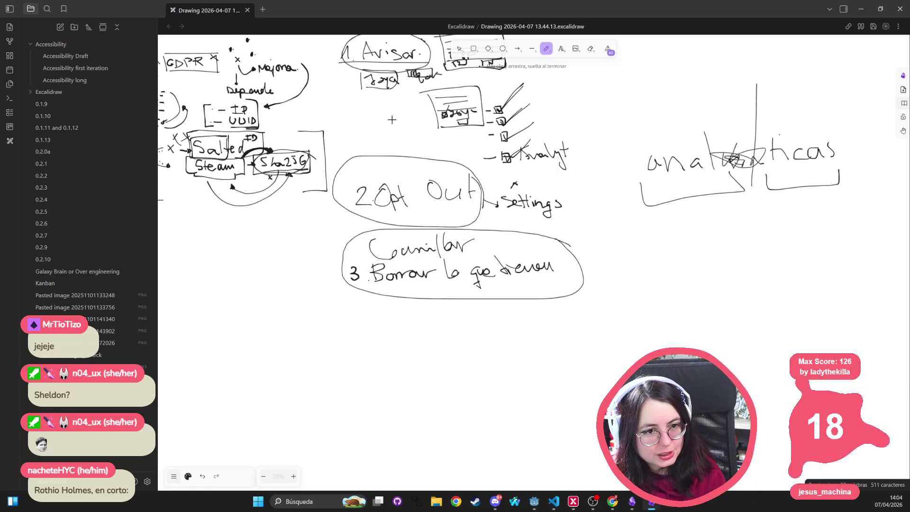
{"action": "left_click_drag", "start_coordinate": [357, 74], "coordinate": [363, 90]}
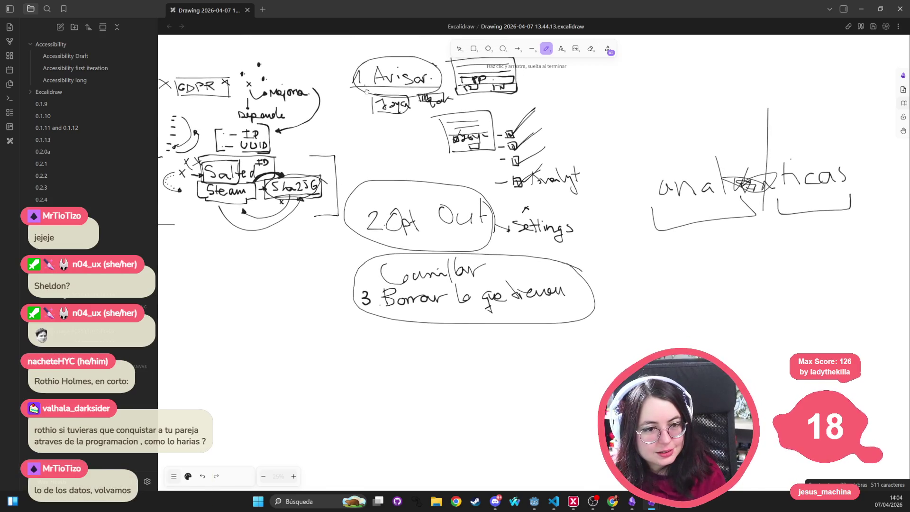
{"action": "scroll", "coordinate": [391, 131], "scroll_direction": "up", "scroll_amount": 1}
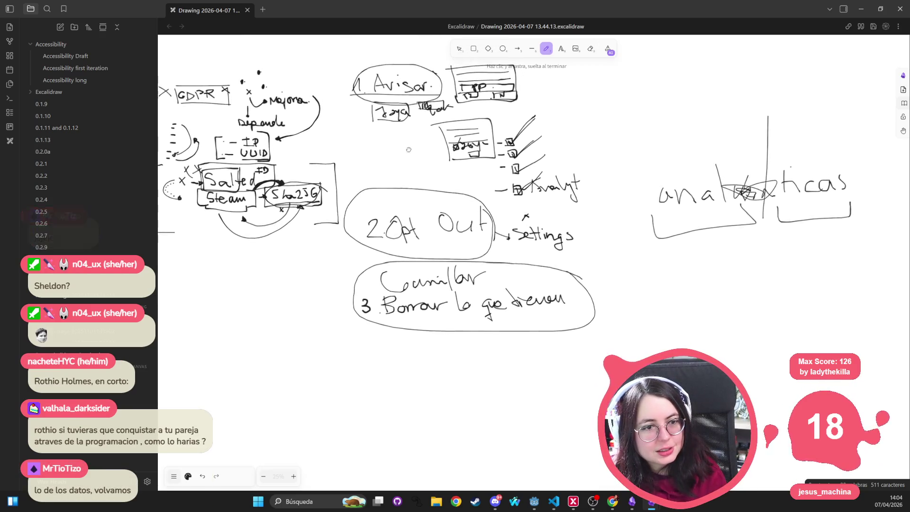
{"action": "left_click_drag", "start_coordinate": [403, 158], "coordinate": [387, 165]}
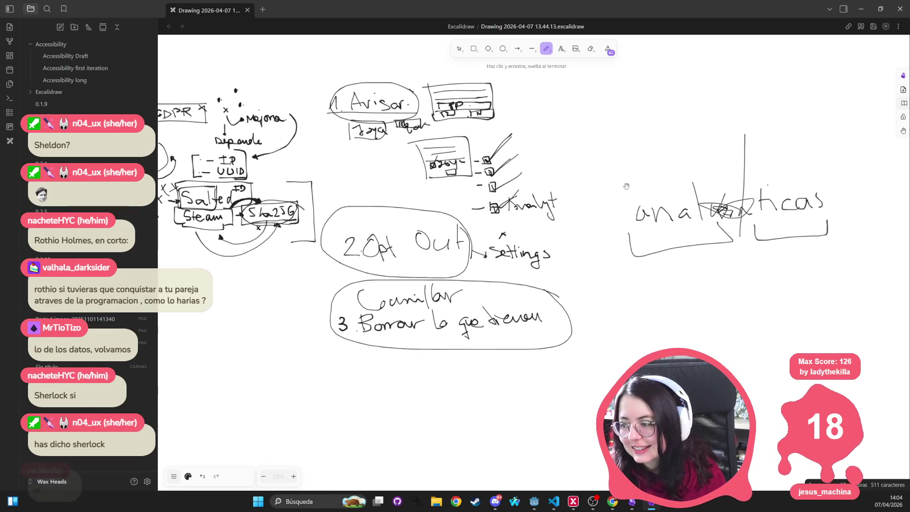
{"action": "mouse_move", "coordinate": [620, 185]}
{"action": "left_mouse_down"}
{"action": "mouse_move", "coordinate": [669, 153]}
{"action": "mouse_move", "coordinate": [703, 176]}
{"action": "mouse_move", "coordinate": [723, 151]}
{"action": "mouse_move", "coordinate": [809, 141]}
{"action": "left_mouse_up"}
Step: Mark '1. Avisar' as done with a small x to its left
{"action": "scroll", "coordinate": [592, 167], "scroll_direction": "down", "scroll_amount": 2}
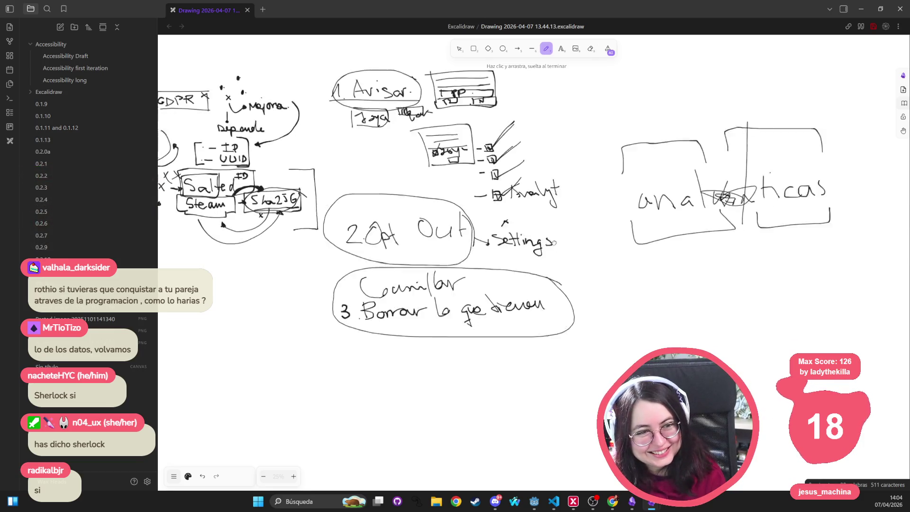
{"action": "scroll", "coordinate": [592, 167], "scroll_direction": "down", "scroll_amount": 1}
{"action": "scroll", "coordinate": [522, 237], "scroll_direction": "up", "scroll_amount": 4}
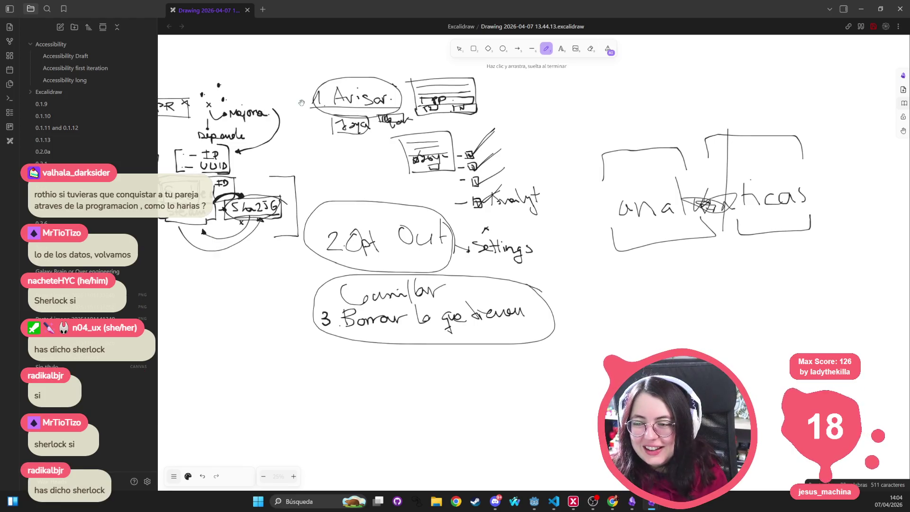
{"action": "mouse_move", "coordinate": [301, 94]}
{"action": "left_mouse_down"}
{"action": "mouse_move", "coordinate": [309, 104]}
{"action": "mouse_move", "coordinate": [300, 104]}
{"action": "left_mouse_up"}
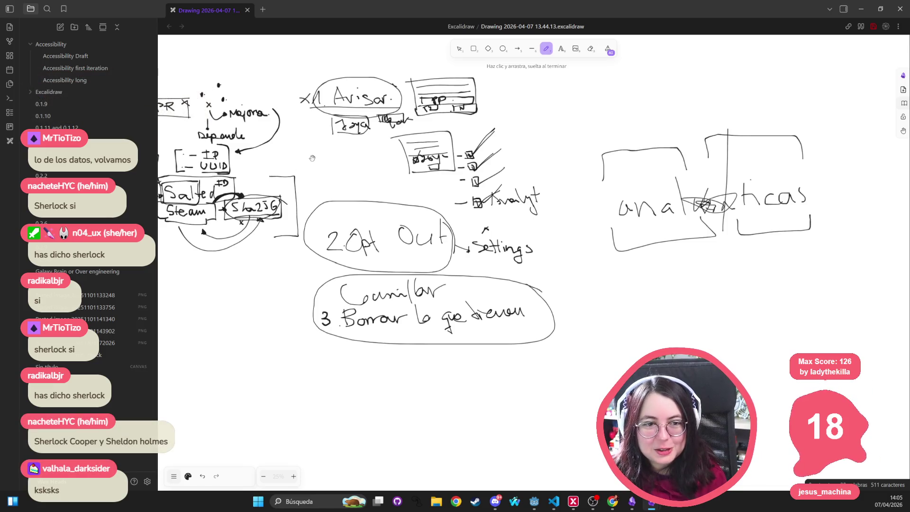
Step: Mark '2. Opt Out' and '3. Borrar lo que deben' as done with small x marks
{"action": "scroll", "coordinate": [322, 150], "scroll_direction": "down", "scroll_amount": 1}
{"action": "scroll", "coordinate": [322, 149], "scroll_direction": "left", "scroll_amount": 1}
{"action": "scroll", "coordinate": [331, 146], "scroll_direction": "down", "scroll_amount": 1}
{"action": "scroll", "coordinate": [331, 146], "scroll_direction": "left", "scroll_amount": 2}
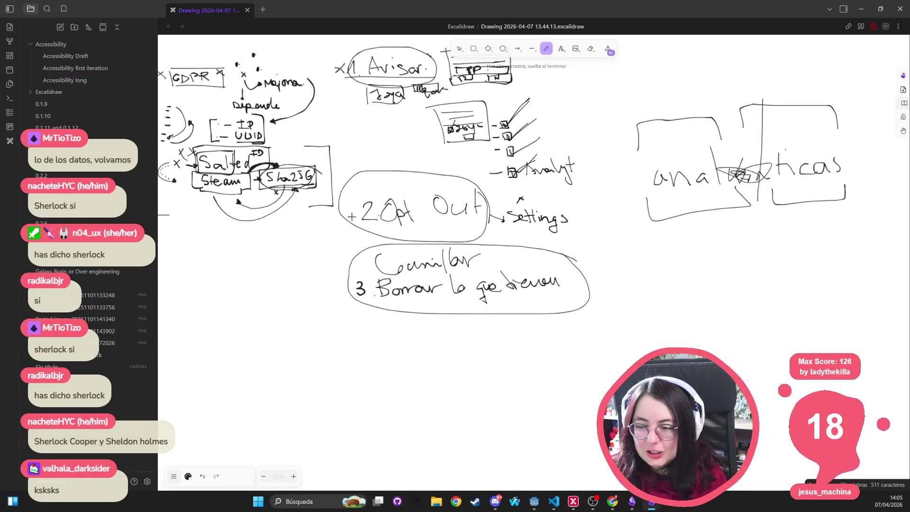
{"action": "left_click_drag", "start_coordinate": [339, 206], "coordinate": [352, 219]}
{"action": "mouse_move", "coordinate": [341, 277]}
{"action": "left_mouse_down"}
{"action": "mouse_move", "coordinate": [326, 299]}
{"action": "mouse_move", "coordinate": [342, 296]}
{"action": "left_mouse_up"}
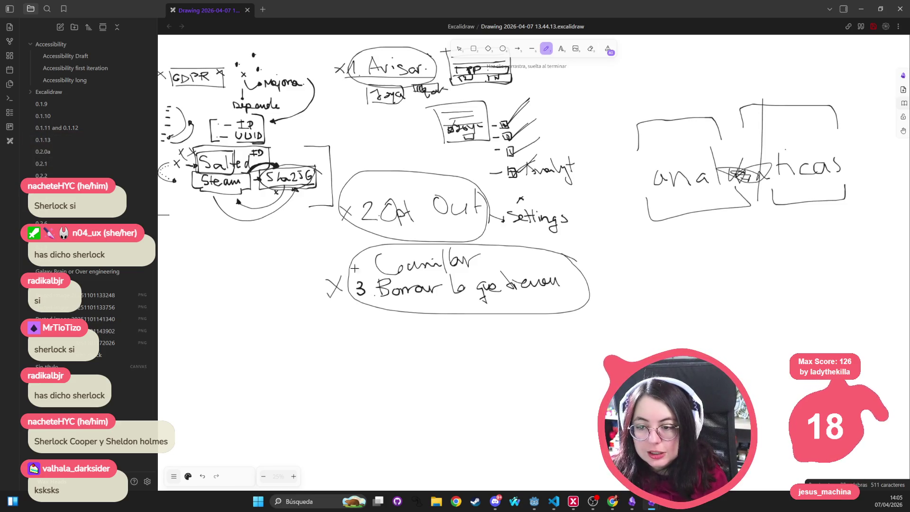
Step: Start writing the number 4 below the Borrar ellipse
{"action": "scroll", "coordinate": [554, 301], "scroll_direction": "left", "scroll_amount": 5}
{"action": "scroll", "coordinate": [554, 302], "scroll_direction": "up", "scroll_amount": 1}
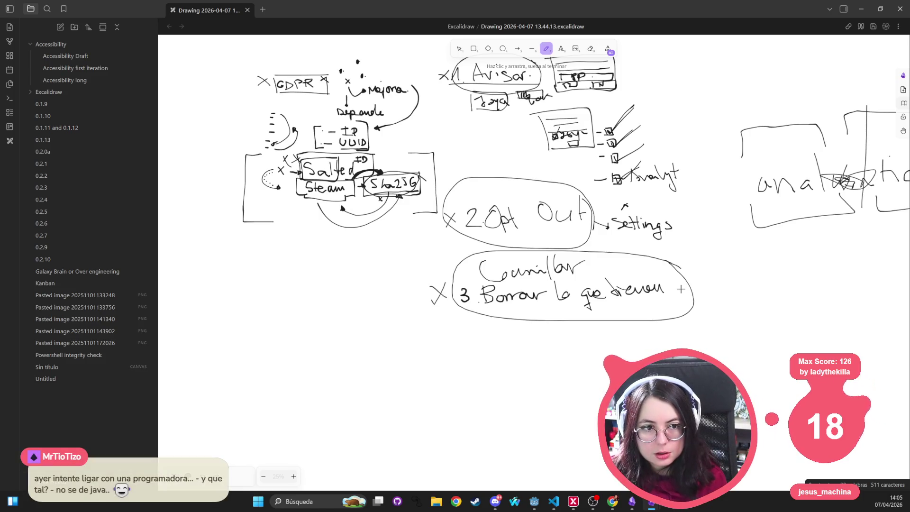
{"action": "scroll", "coordinate": [521, 313], "scroll_direction": "right", "scroll_amount": 2}
{"action": "scroll", "coordinate": [522, 313], "scroll_direction": "down", "scroll_amount": 1}
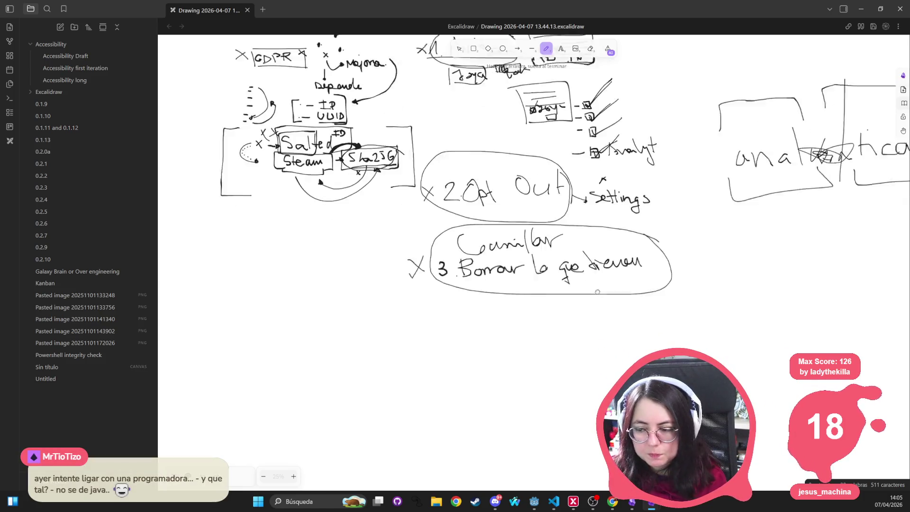
{"action": "left_click_drag", "start_coordinate": [388, 322], "coordinate": [398, 334]}
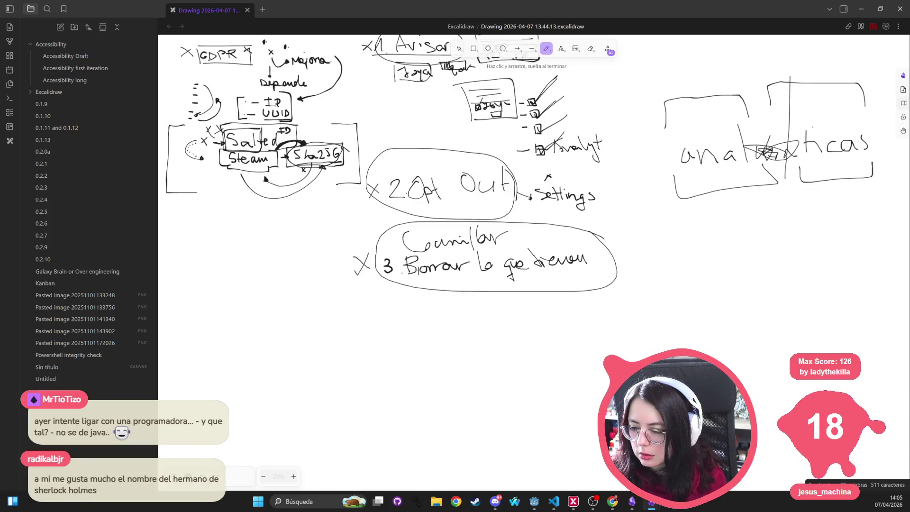
Step: Draw the number 4 below step 3, undoing and redrawing it higher
{"action": "scroll", "coordinate": [389, 213], "scroll_direction": "up", "scroll_amount": 2}
{"action": "scroll", "coordinate": [389, 213], "scroll_direction": "right", "scroll_amount": 1}
{"action": "scroll", "coordinate": [356, 205], "scroll_direction": "down", "scroll_amount": 2}
{"action": "scroll", "coordinate": [356, 205], "scroll_direction": "left", "scroll_amount": 1}
{"action": "left_click_drag", "start_coordinate": [374, 359], "coordinate": [374, 377]}
{"action": "scroll", "coordinate": [396, 369], "scroll_direction": "up", "scroll_amount": 3, "text": "ctrl"}
{"action": "key", "text": "ctrl+z"}
{"action": "key", "text": "ctrl+z"}
{"action": "mouse_move", "coordinate": [343, 315]}
{"action": "left_mouse_down"}
{"action": "mouse_move", "coordinate": [345, 330]}
{"action": "mouse_move", "coordinate": [359, 329]}
{"action": "left_mouse_up"}
Step: Handwrite 'Cumplir almacenamiento y uso' beside the 4, redoing a misshapen word
{"action": "mouse_move", "coordinate": [355, 317]}
{"action": "left_mouse_down"}
{"action": "mouse_move", "coordinate": [354, 344]}
{"action": "mouse_move", "coordinate": [429, 334]}
{"action": "mouse_move", "coordinate": [441, 361]}
{"action": "mouse_move", "coordinate": [447, 337]}
{"action": "mouse_move", "coordinate": [462, 340]}
{"action": "mouse_move", "coordinate": [474, 326]}
{"action": "mouse_move", "coordinate": [583, 340]}
{"action": "left_mouse_up"}
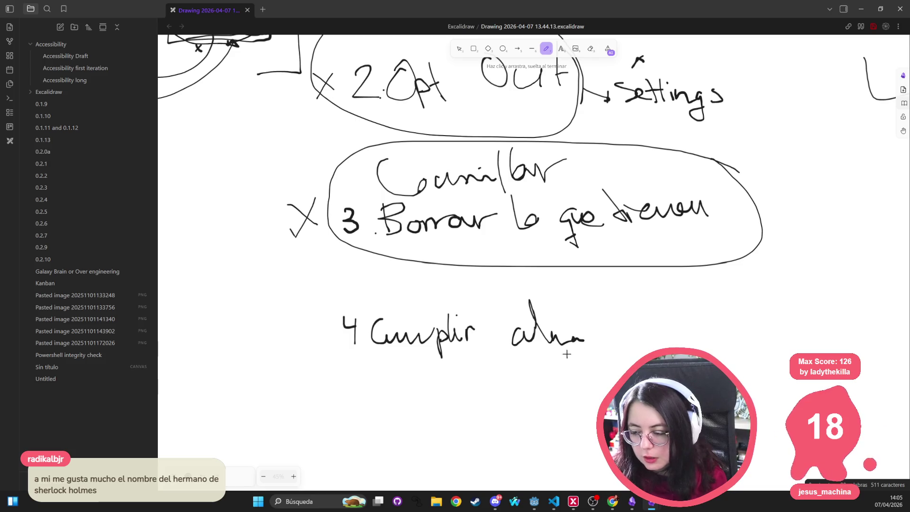
{"action": "key", "text": "ctrl+z"}
{"action": "mouse_move", "coordinate": [527, 325]}
{"action": "left_mouse_down"}
{"action": "mouse_move", "coordinate": [529, 338]}
{"action": "mouse_move", "coordinate": [539, 335]}
{"action": "left_mouse_up"}
{"action": "mouse_move", "coordinate": [538, 304]}
{"action": "left_mouse_down"}
{"action": "mouse_move", "coordinate": [555, 338]}
{"action": "mouse_move", "coordinate": [628, 326]}
{"action": "left_mouse_up"}
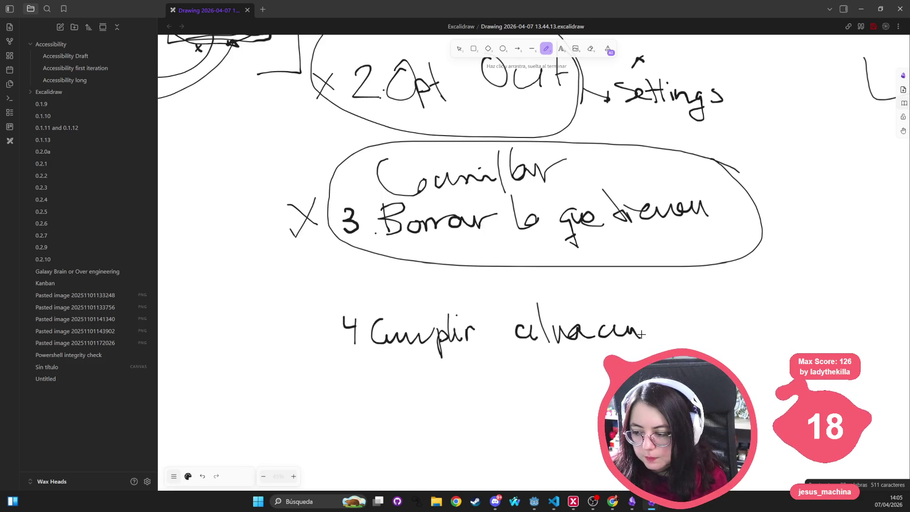
{"action": "left_click_drag", "start_coordinate": [690, 322], "coordinate": [705, 306]}
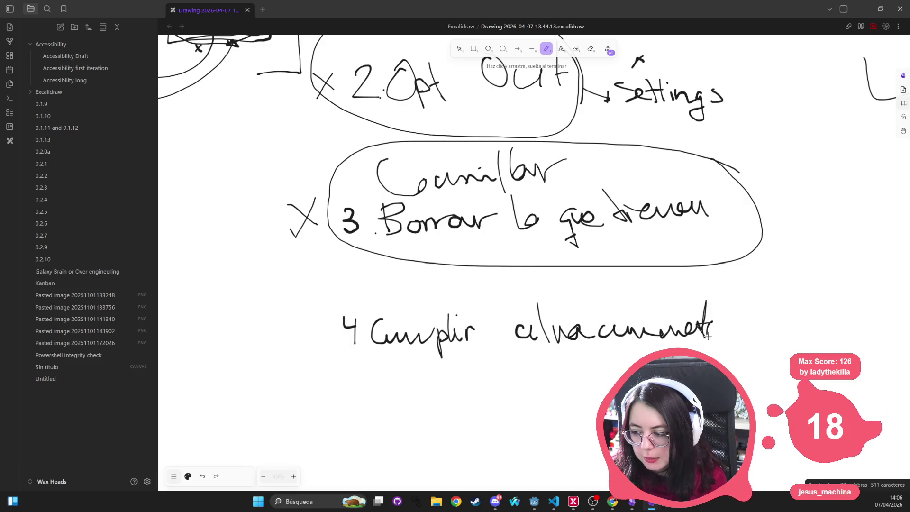
{"action": "left_click_drag", "start_coordinate": [776, 327], "coordinate": [816, 332]}
{"action": "left_click_drag", "start_coordinate": [783, 329], "coordinate": [805, 330]}
Step: Circle step 4, loop a long curve up to the IP box and add a downward arrow
{"action": "scroll", "coordinate": [759, 259], "scroll_direction": "down", "scroll_amount": 5, "text": "ctrl"}
{"action": "left_click_drag", "start_coordinate": [759, 142], "coordinate": [505, 221]}
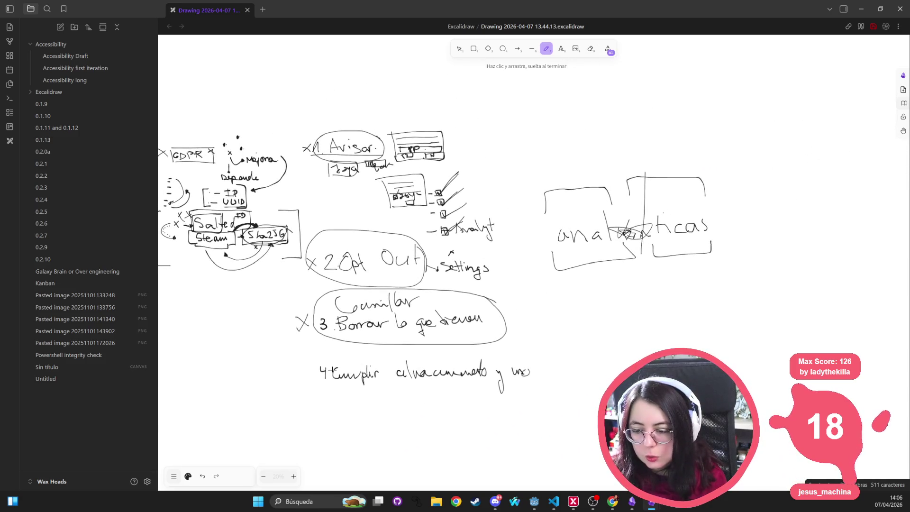
{"action": "mouse_move", "coordinate": [533, 359]}
{"action": "left_mouse_down"}
{"action": "mouse_move", "coordinate": [353, 352]}
{"action": "mouse_move", "coordinate": [388, 401]}
{"action": "mouse_move", "coordinate": [533, 360]}
{"action": "mouse_move", "coordinate": [502, 205]}
{"action": "mouse_move", "coordinate": [438, 158]}
{"action": "left_mouse_up"}
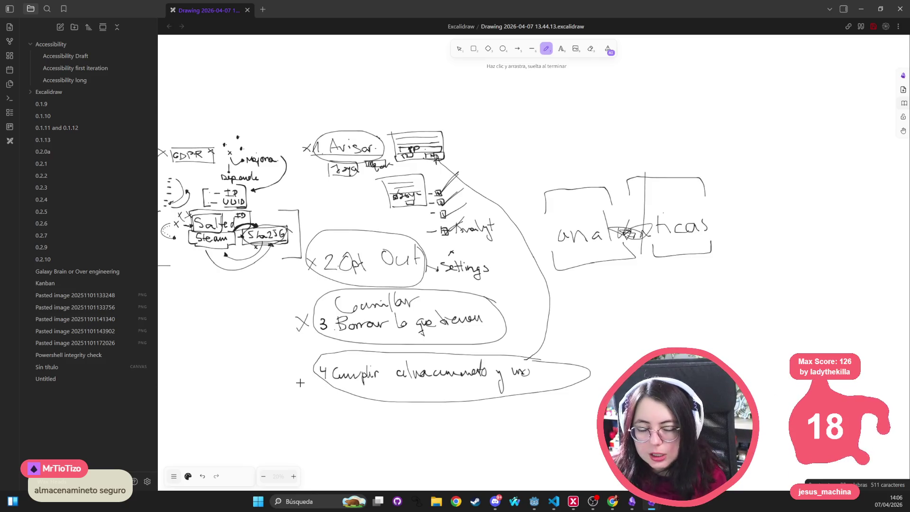
{"action": "left_click_drag", "start_coordinate": [293, 384], "coordinate": [312, 323]}
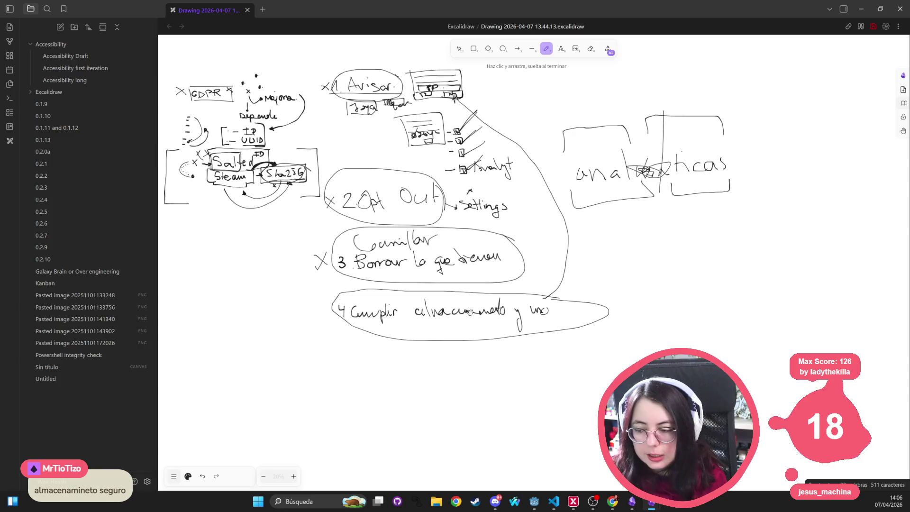
{"action": "mouse_move", "coordinate": [460, 324]}
{"action": "left_mouse_down"}
{"action": "mouse_move", "coordinate": [425, 359]}
{"action": "mouse_move", "coordinate": [445, 349]}
{"action": "mouse_move", "coordinate": [493, 354]}
{"action": "left_mouse_up"}
Step: Finish 'Qué' on the right branch and draw a box around 'Dónde'
{"action": "scroll", "coordinate": [436, 366], "scroll_direction": "up", "scroll_amount": 3}
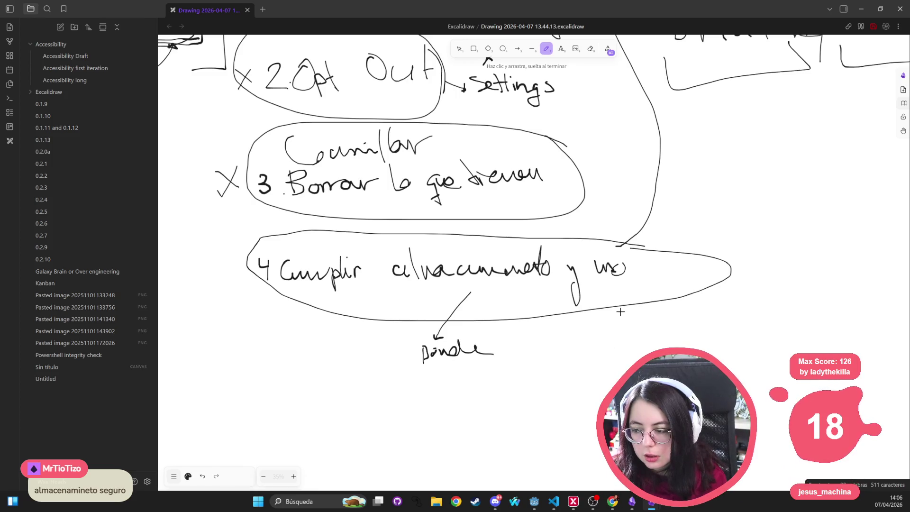
{"action": "left_click_drag", "start_coordinate": [634, 356], "coordinate": [662, 344]}
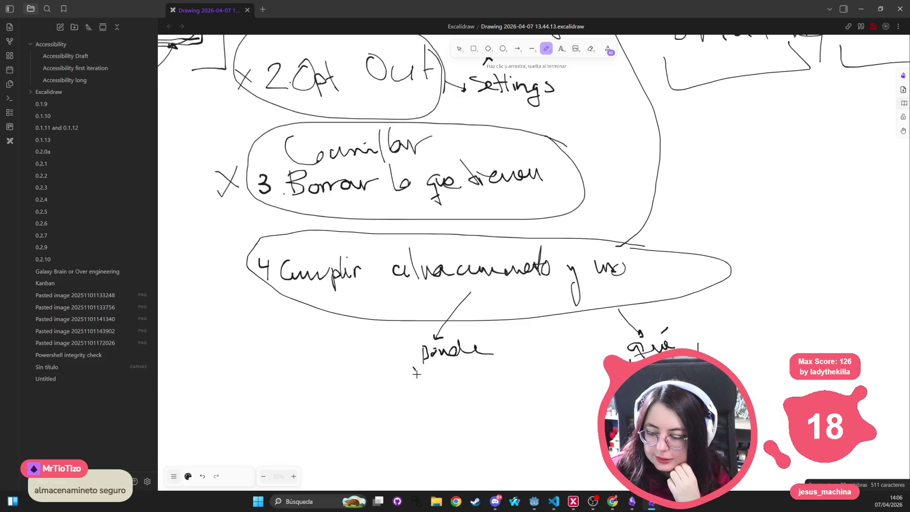
{"action": "left_click_drag", "start_coordinate": [416, 366], "coordinate": [505, 354]}
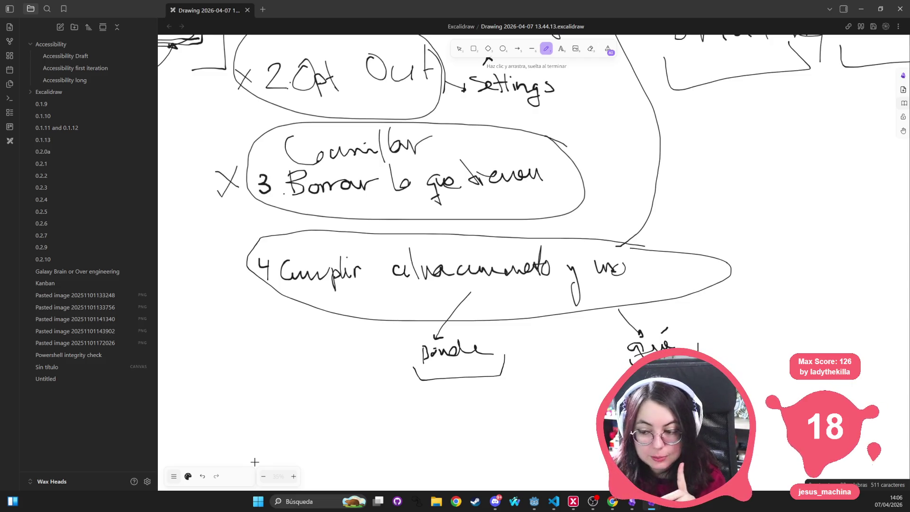
{"action": "mouse_move", "coordinate": [416, 335]}
{"action": "left_mouse_down"}
{"action": "mouse_move", "coordinate": [504, 333]}
{"action": "mouse_move", "coordinate": [506, 343]}
{"action": "left_mouse_up"}
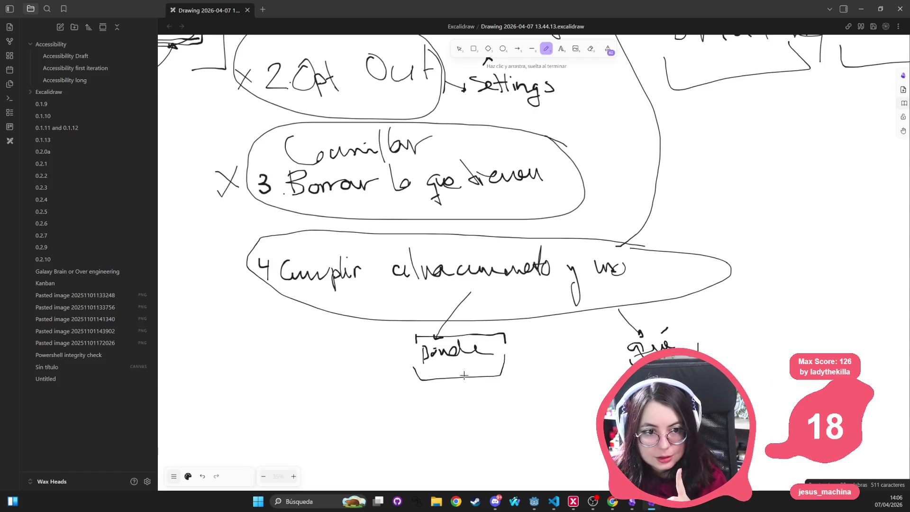
{"action": "mouse_move", "coordinate": [412, 334]}
{"action": "left_mouse_down"}
{"action": "mouse_move", "coordinate": [401, 374]}
{"action": "mouse_move", "coordinate": [415, 377]}
{"action": "left_mouse_up"}
{"action": "mouse_move", "coordinate": [507, 335]}
{"action": "left_mouse_down"}
{"action": "mouse_move", "coordinate": [532, 369]}
{"action": "mouse_move", "coordinate": [504, 374]}
{"action": "mouse_move", "coordinate": [461, 362]}
{"action": "left_mouse_up"}
Step: Draw an arrow from the 'Dónde' box down to the 'DP' box
{"action": "scroll", "coordinate": [499, 392], "scroll_direction": "right", "scroll_amount": 1}
{"action": "mouse_move", "coordinate": [399, 355]}
{"action": "left_mouse_down"}
{"action": "mouse_move", "coordinate": [474, 397]}
{"action": "mouse_move", "coordinate": [560, 379]}
{"action": "mouse_move", "coordinate": [575, 361]}
{"action": "mouse_move", "coordinate": [570, 384]}
{"action": "left_mouse_up"}
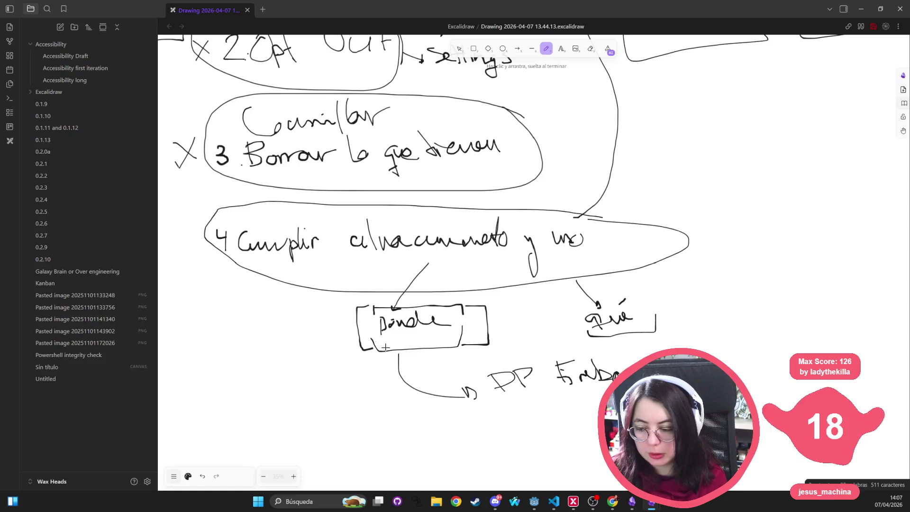
{"action": "mouse_move", "coordinate": [400, 357]}
{"action": "left_mouse_down"}
{"action": "mouse_move", "coordinate": [491, 403]}
{"action": "mouse_move", "coordinate": [544, 392]}
{"action": "mouse_move", "coordinate": [484, 361]}
{"action": "mouse_move", "coordinate": [480, 407]}
{"action": "left_mouse_up"}
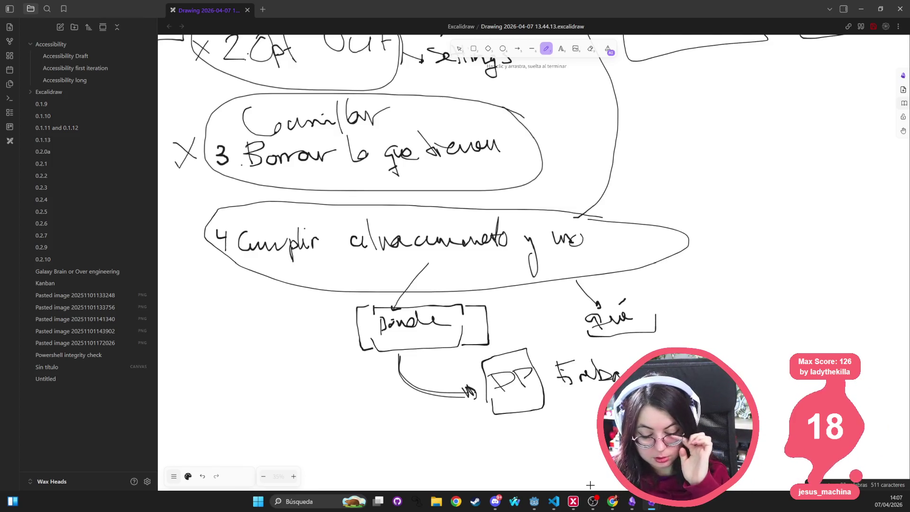
Step: Pan around the canvas to review circled step 4 and its 'donde', 'qué' and 'DP' branches
{"action": "scroll", "coordinate": [460, 209], "scroll_direction": "up", "scroll_amount": 5}
{"action": "scroll", "coordinate": [461, 209], "scroll_direction": "down", "scroll_amount": 3, "text": "ctrl"}
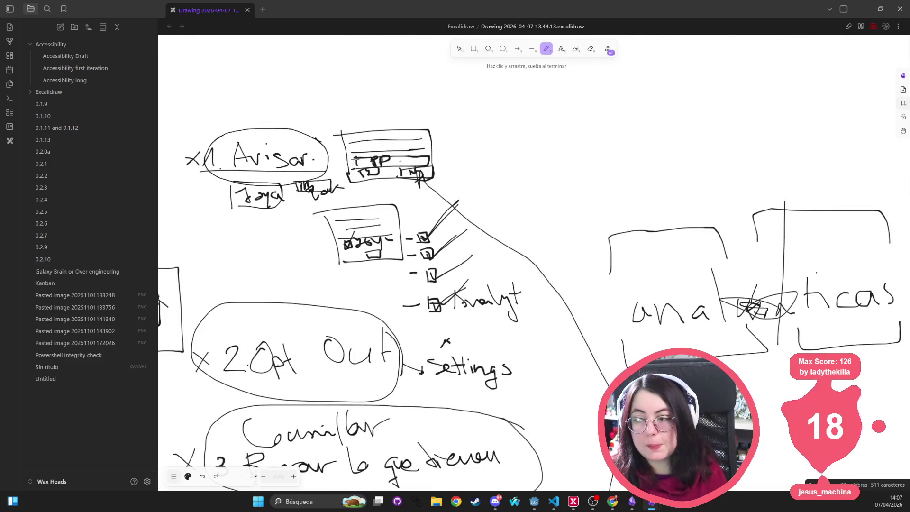
{"action": "scroll", "coordinate": [354, 155], "scroll_direction": "left", "scroll_amount": 2}
{"action": "scroll", "coordinate": [353, 155], "scroll_direction": "down", "scroll_amount": 3, "text": "ctrl"}
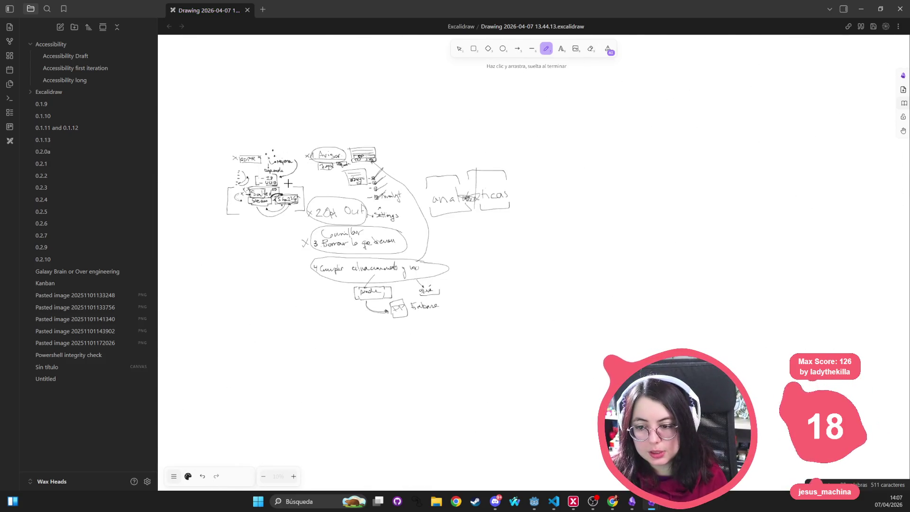
{"action": "scroll", "coordinate": [288, 183], "scroll_direction": "up", "scroll_amount": 3, "text": "ctrl"}
{"action": "scroll", "coordinate": [229, 174], "scroll_direction": "down", "scroll_amount": 1}
{"action": "scroll", "coordinate": [229, 174], "scroll_direction": "left", "scroll_amount": 2}
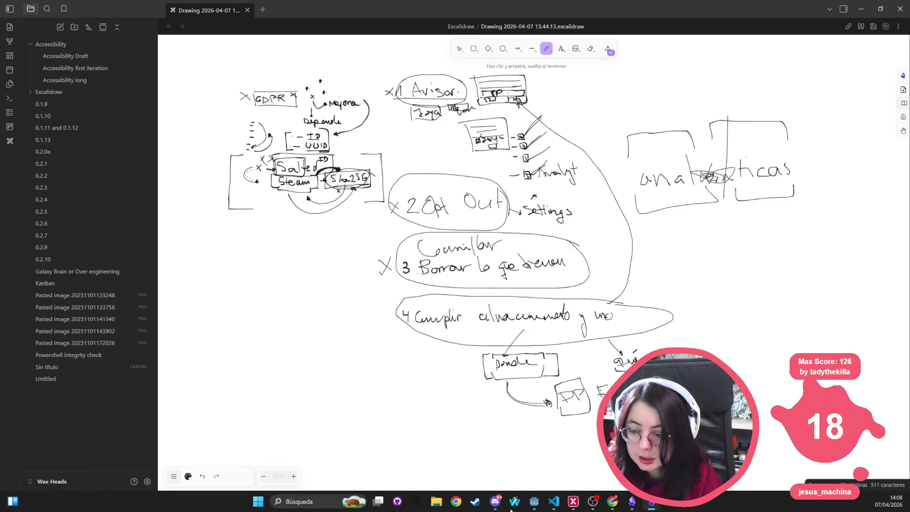
Step: Cross off step 4 with an X and add underlined bullets 'cumple' and 'Medicos' at left
{"action": "left_click_drag", "start_coordinate": [397, 306], "coordinate": [389, 321]}
{"action": "left_click_drag", "start_coordinate": [389, 306], "coordinate": [401, 322]}
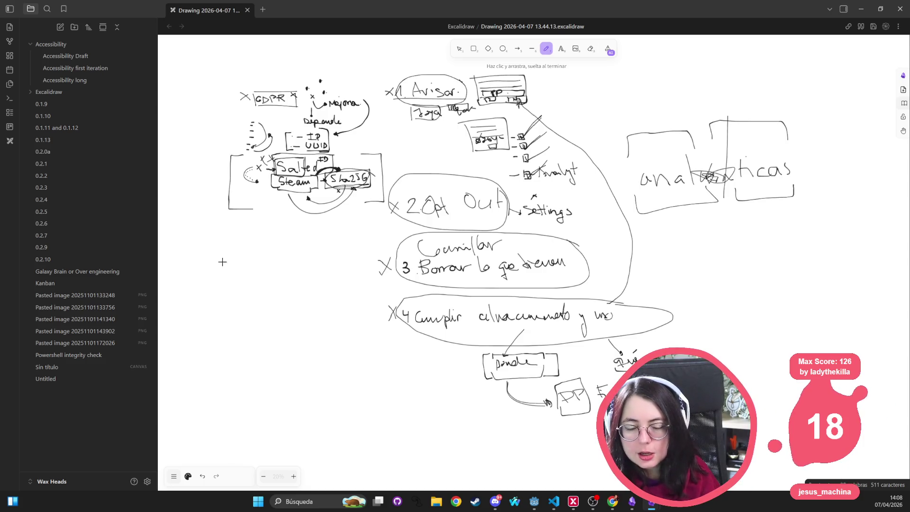
{"action": "mouse_move", "coordinate": [220, 254]}
{"action": "left_mouse_down"}
{"action": "mouse_move", "coordinate": [260, 265]}
{"action": "mouse_move", "coordinate": [260, 243]}
{"action": "mouse_move", "coordinate": [277, 264]}
{"action": "left_mouse_up"}
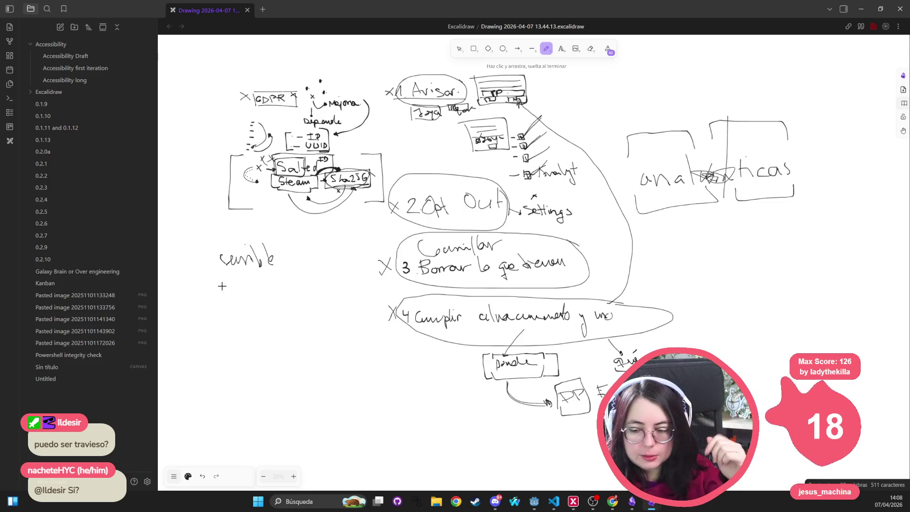
{"action": "mouse_move", "coordinate": [221, 285]}
{"action": "left_mouse_down"}
{"action": "mouse_move", "coordinate": [246, 290]}
{"action": "mouse_move", "coordinate": [254, 280]}
{"action": "mouse_move", "coordinate": [287, 292]}
{"action": "left_mouse_up"}
{"action": "left_click_drag", "start_coordinate": [196, 293], "coordinate": [207, 293]}
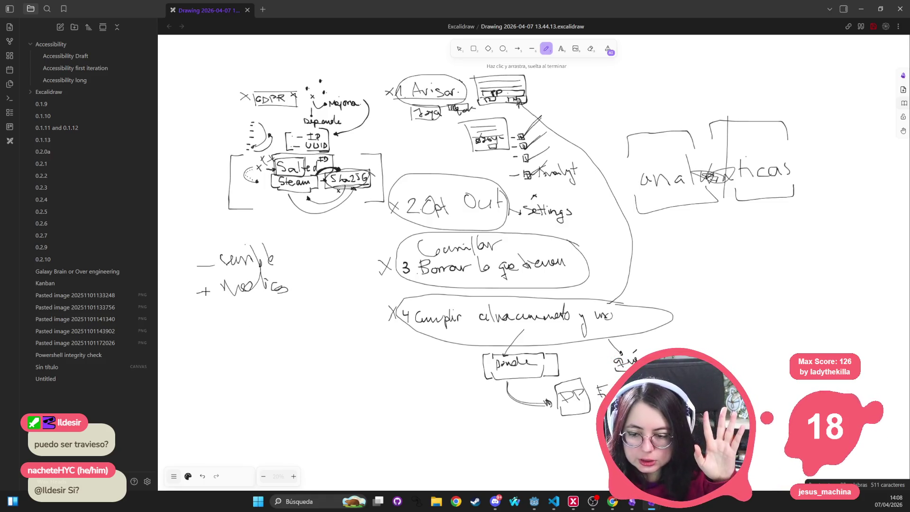
{"action": "left_click_drag", "start_coordinate": [195, 241], "coordinate": [210, 241]}
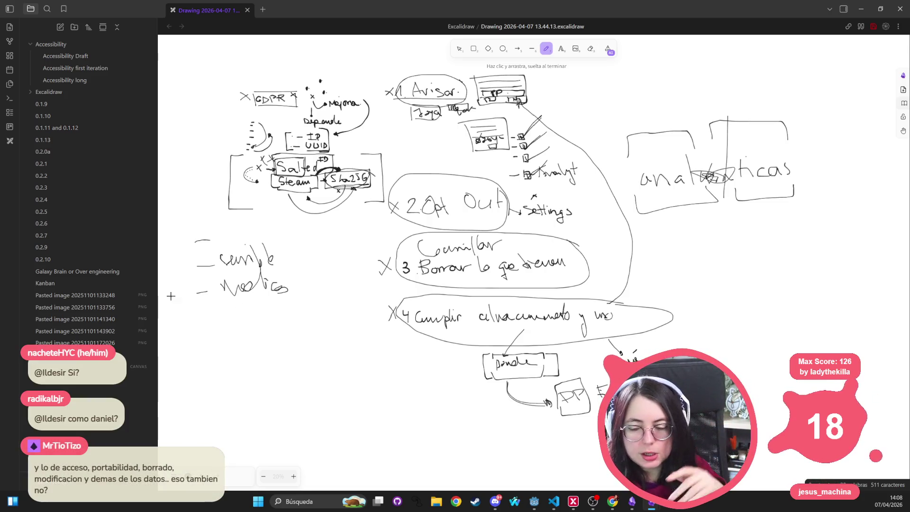
{"action": "left_click_drag", "start_coordinate": [224, 305], "coordinate": [290, 300]}
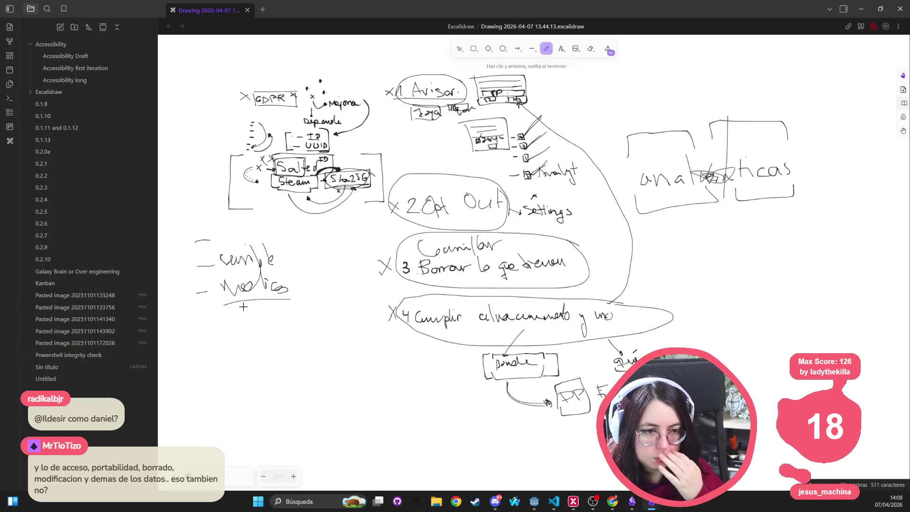
{"action": "left_click_drag", "start_coordinate": [213, 273], "coordinate": [277, 267]}
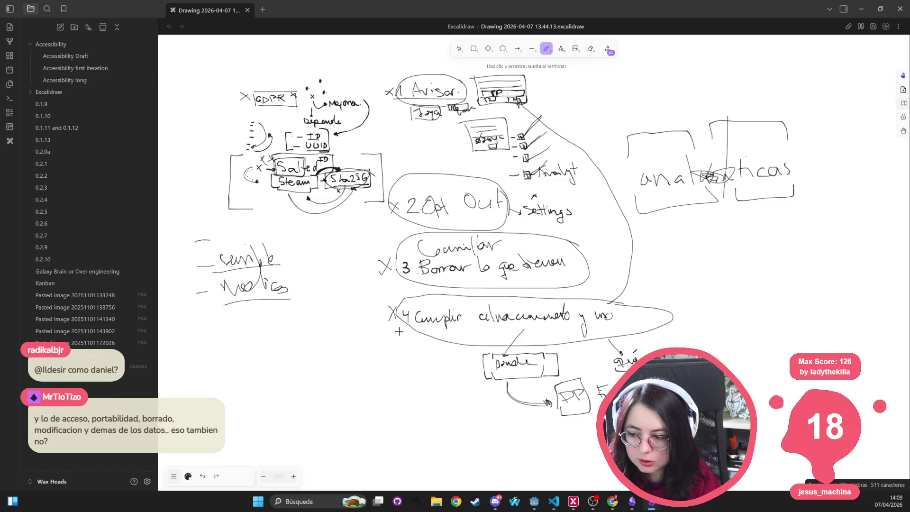
Step: Curve an arrow from step 4 into 'donde', draw a line down and box 'PP'
{"action": "mouse_move", "coordinate": [378, 315]}
{"action": "left_mouse_down"}
{"action": "mouse_move", "coordinate": [434, 357]}
{"action": "mouse_move", "coordinate": [461, 359]}
{"action": "mouse_move", "coordinate": [449, 362]}
{"action": "left_mouse_up"}
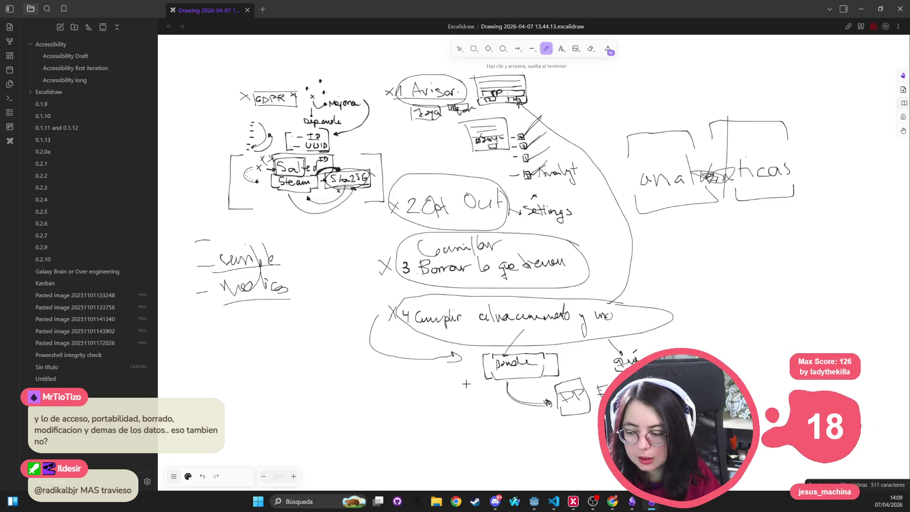
{"action": "left_click_drag", "start_coordinate": [467, 364], "coordinate": [520, 412]}
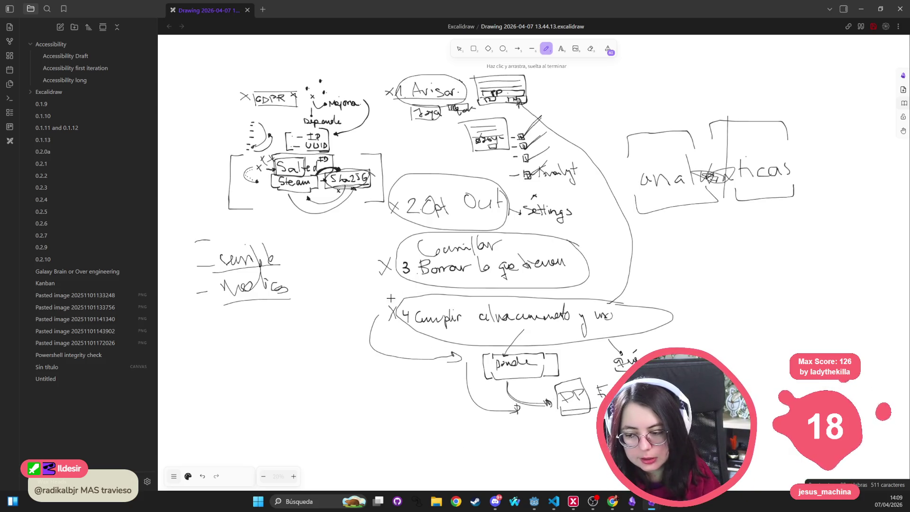
{"action": "left_click_drag", "start_coordinate": [588, 384], "coordinate": [572, 415]}
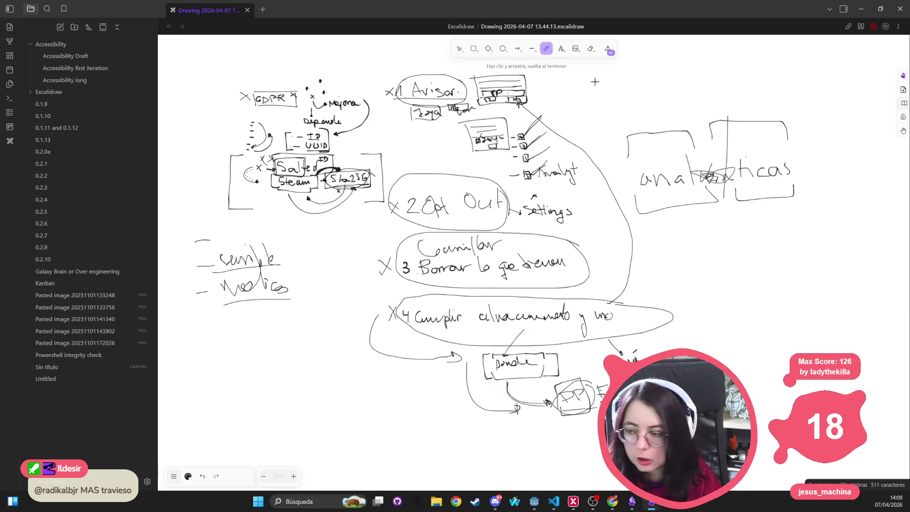
Step: Draw bullet dashes under 'analíticas' and write Firebase, Datos. and WC, linking WC up to Datos
{"action": "mouse_move", "coordinate": [703, 232]}
{"action": "left_mouse_down"}
{"action": "mouse_move", "coordinate": [711, 232]}
{"action": "mouse_move", "coordinate": [712, 279]}
{"action": "left_mouse_up"}
{"action": "left_click_drag", "start_coordinate": [704, 299], "coordinate": [711, 299]}
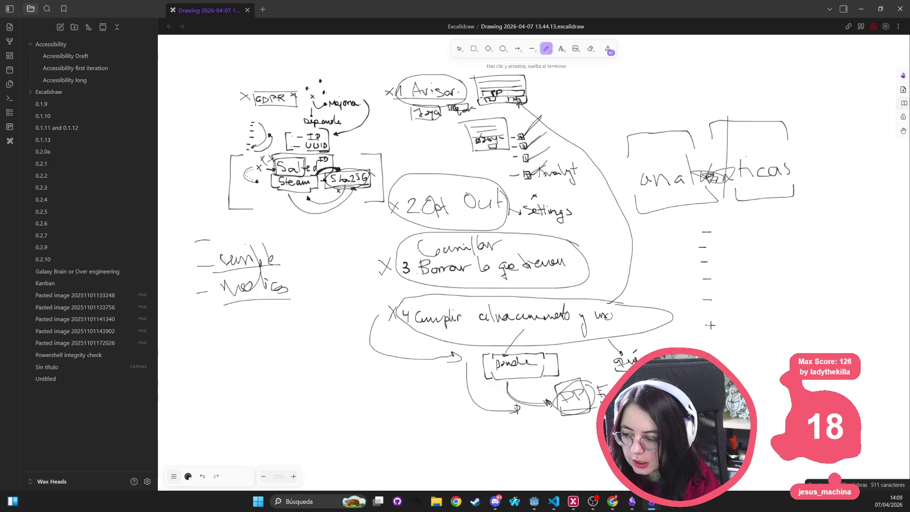
{"action": "mouse_move", "coordinate": [720, 238]}
{"action": "left_mouse_down"}
{"action": "mouse_move", "coordinate": [725, 251]}
{"action": "mouse_move", "coordinate": [738, 234]}
{"action": "mouse_move", "coordinate": [734, 247]}
{"action": "mouse_move", "coordinate": [746, 252]}
{"action": "mouse_move", "coordinate": [758, 242]}
{"action": "mouse_move", "coordinate": [773, 251]}
{"action": "mouse_move", "coordinate": [818, 249]}
{"action": "left_mouse_up"}
{"action": "mouse_move", "coordinate": [726, 273]}
{"action": "left_mouse_down"}
{"action": "mouse_move", "coordinate": [726, 283]}
{"action": "mouse_move", "coordinate": [759, 283]}
{"action": "left_mouse_up"}
{"action": "mouse_move", "coordinate": [752, 273]}
{"action": "left_mouse_down"}
{"action": "mouse_move", "coordinate": [764, 271]}
{"action": "mouse_move", "coordinate": [778, 288]}
{"action": "mouse_move", "coordinate": [794, 282]}
{"action": "left_mouse_up"}
{"action": "mouse_move", "coordinate": [732, 312]}
{"action": "left_mouse_down"}
{"action": "mouse_move", "coordinate": [778, 324]}
{"action": "mouse_move", "coordinate": [822, 263]}
{"action": "mouse_move", "coordinate": [816, 256]}
{"action": "mouse_move", "coordinate": [820, 264]}
{"action": "left_mouse_up"}
{"action": "left_click", "coordinate": [807, 326]}
{"action": "left_click_drag", "start_coordinate": [761, 340], "coordinate": [778, 351]}
{"action": "left_click_drag", "start_coordinate": [742, 383], "coordinate": [891, 362]}
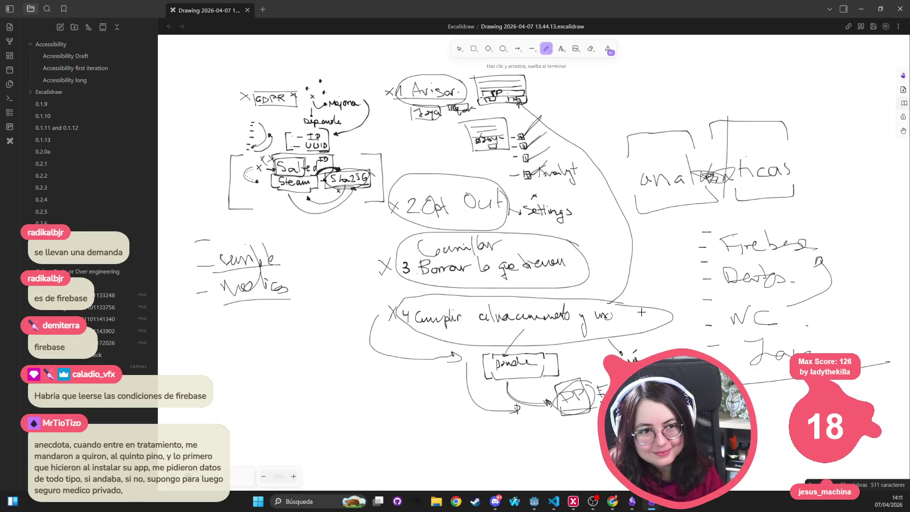
Step: Put an x beside the TP box and curve a line from it down to 'analíticas'
{"action": "mouse_move", "coordinate": [527, 90]}
{"action": "left_mouse_down"}
{"action": "mouse_move", "coordinate": [534, 92]}
{"action": "mouse_move", "coordinate": [527, 99]}
{"action": "left_mouse_up"}
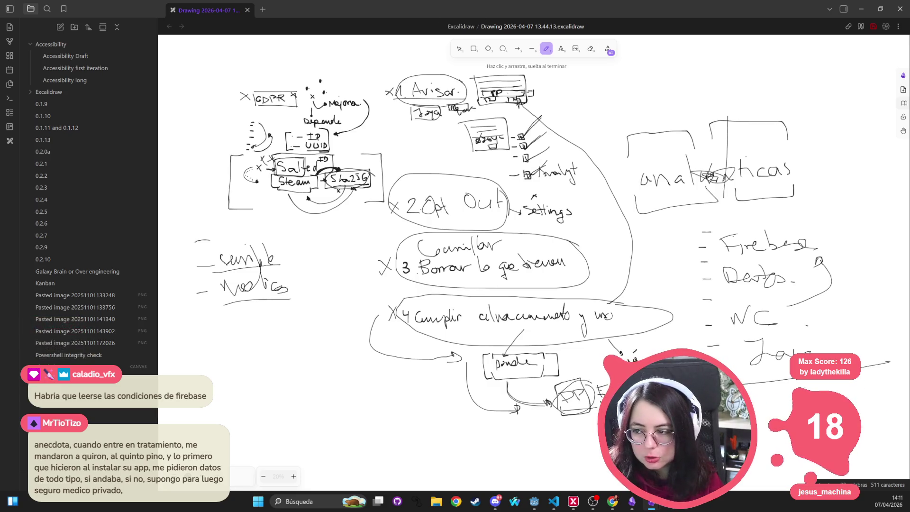
{"action": "left_click_drag", "start_coordinate": [541, 89], "coordinate": [548, 96]}
{"action": "left_click_drag", "start_coordinate": [548, 89], "coordinate": [542, 95]}
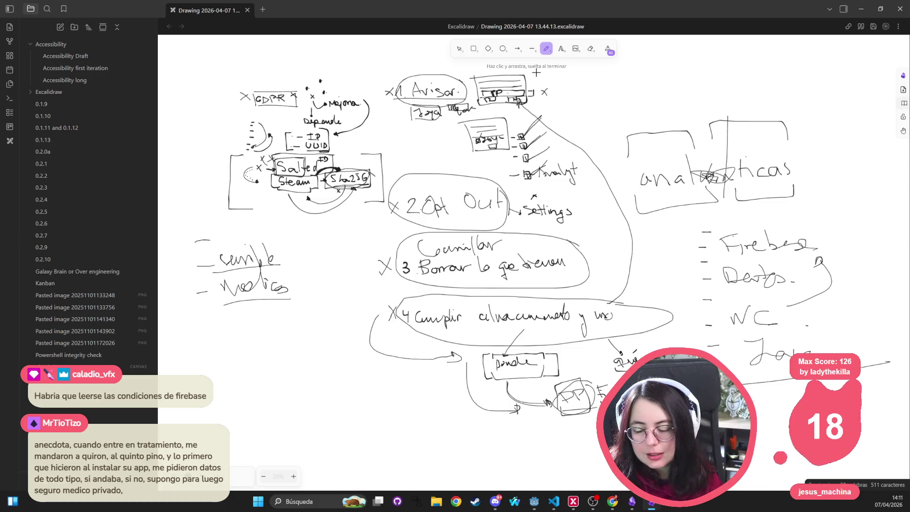
{"action": "left_click_drag", "start_coordinate": [560, 91], "coordinate": [623, 148]}
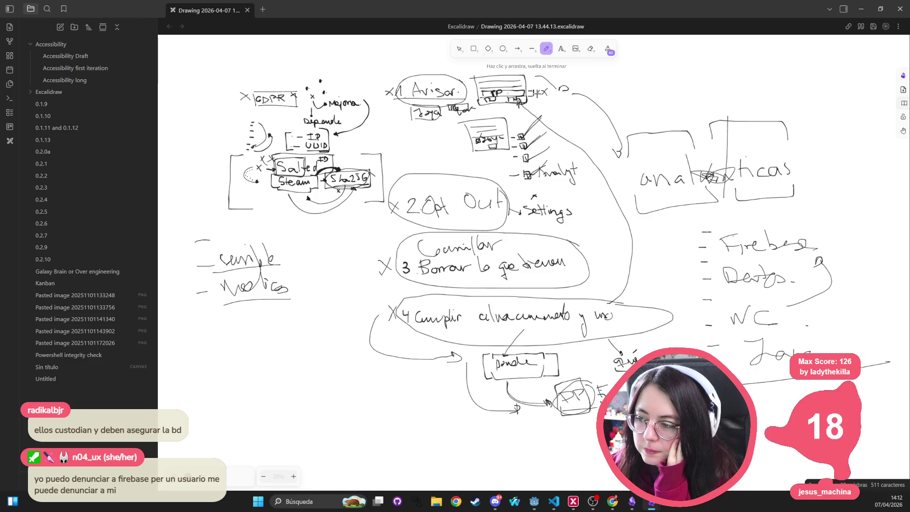
{"action": "left_click_drag", "start_coordinate": [535, 89], "coordinate": [533, 99]}
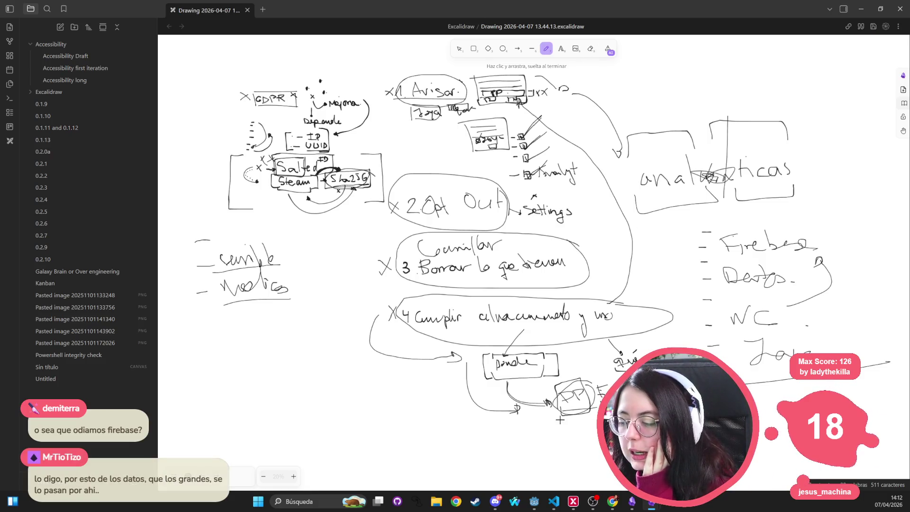
Step: Lengthen a list dash, add a small x after TTP and circle the GDPR label
{"action": "left_click_drag", "start_coordinate": [709, 345], "coordinate": [719, 345]}
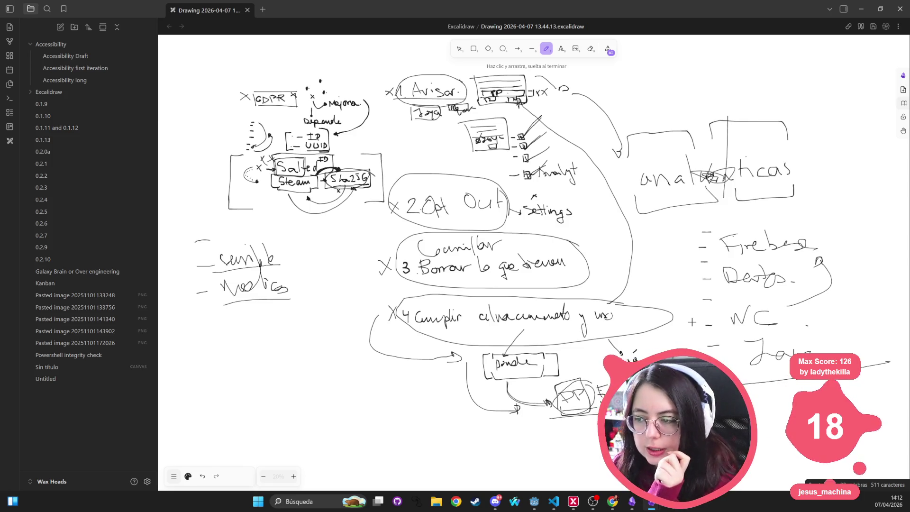
{"action": "left_click_drag", "start_coordinate": [506, 89], "coordinate": [513, 95]}
{"action": "left_click_drag", "start_coordinate": [513, 90], "coordinate": [507, 96]}
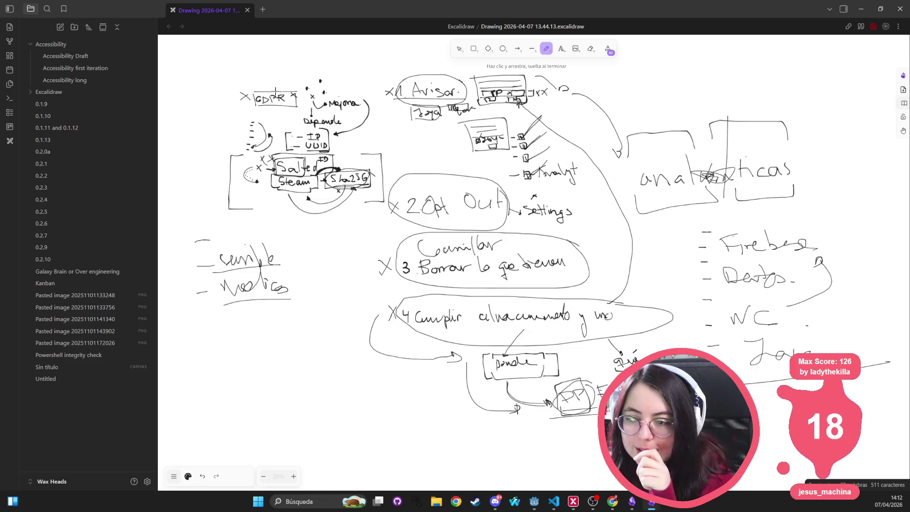
{"action": "mouse_move", "coordinate": [301, 89]}
{"action": "left_mouse_down"}
{"action": "mouse_move", "coordinate": [281, 75]}
{"action": "mouse_move", "coordinate": [242, 108]}
{"action": "mouse_move", "coordinate": [297, 84]}
{"action": "left_mouse_up"}
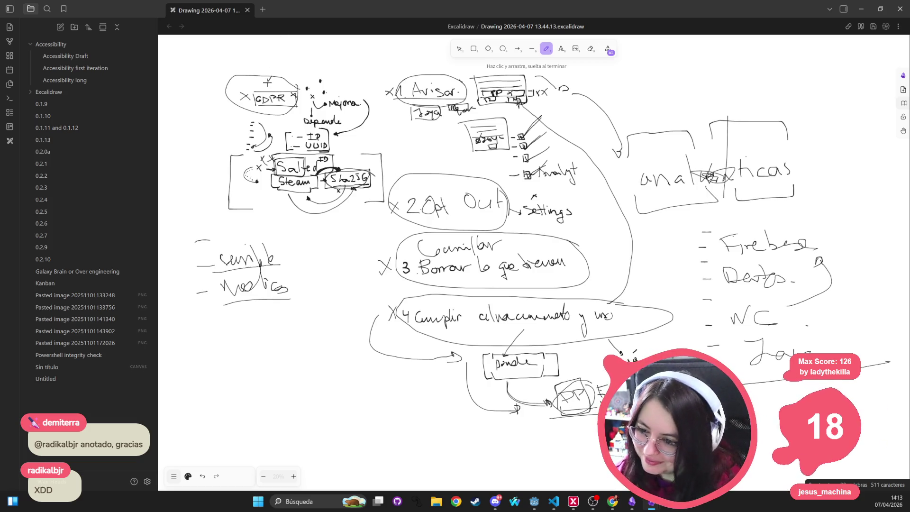
Step: Draw a short freehand stroke above the 'GDPR' label at the top left
{"action": "left_click_drag", "start_coordinate": [267, 78], "coordinate": [273, 86]}
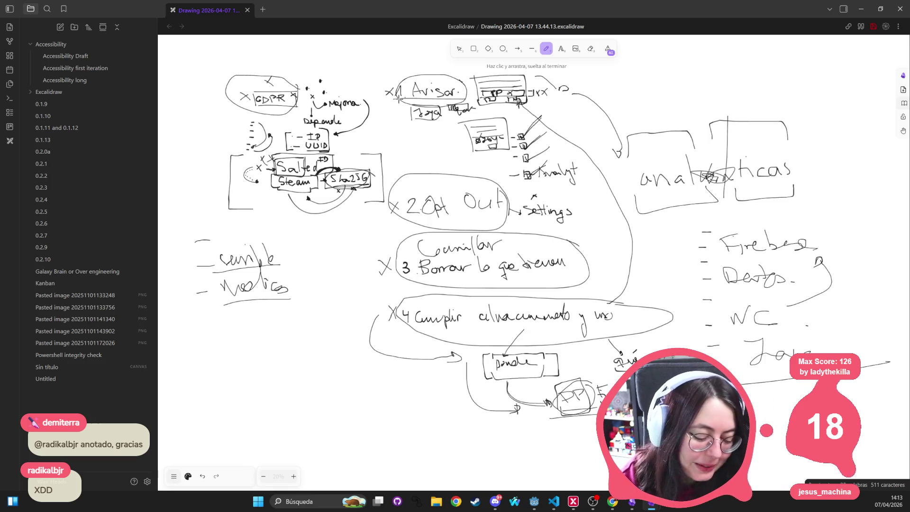